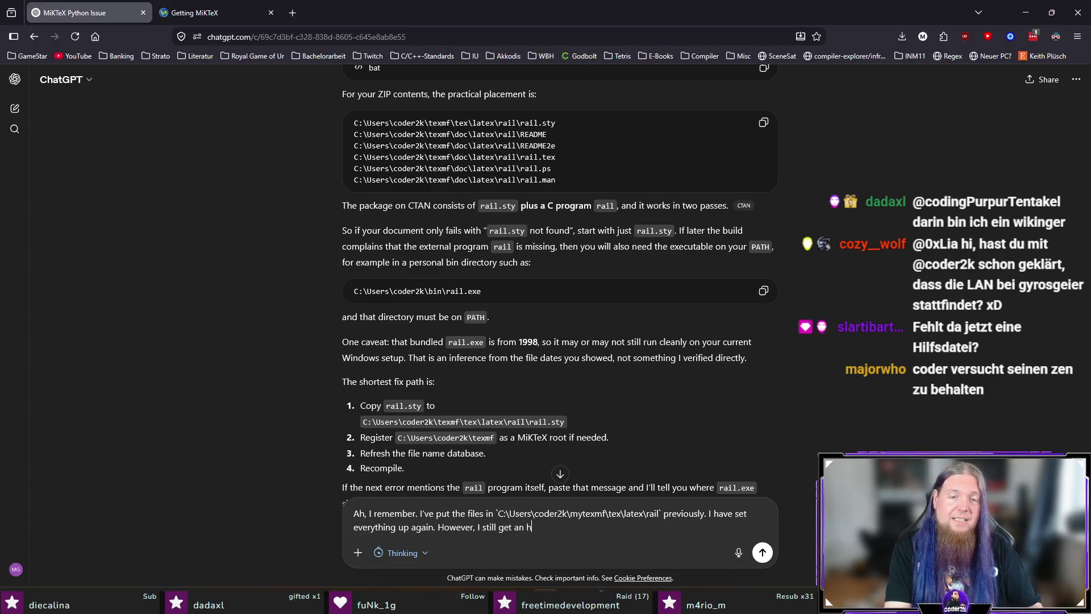
text(error coming fro)
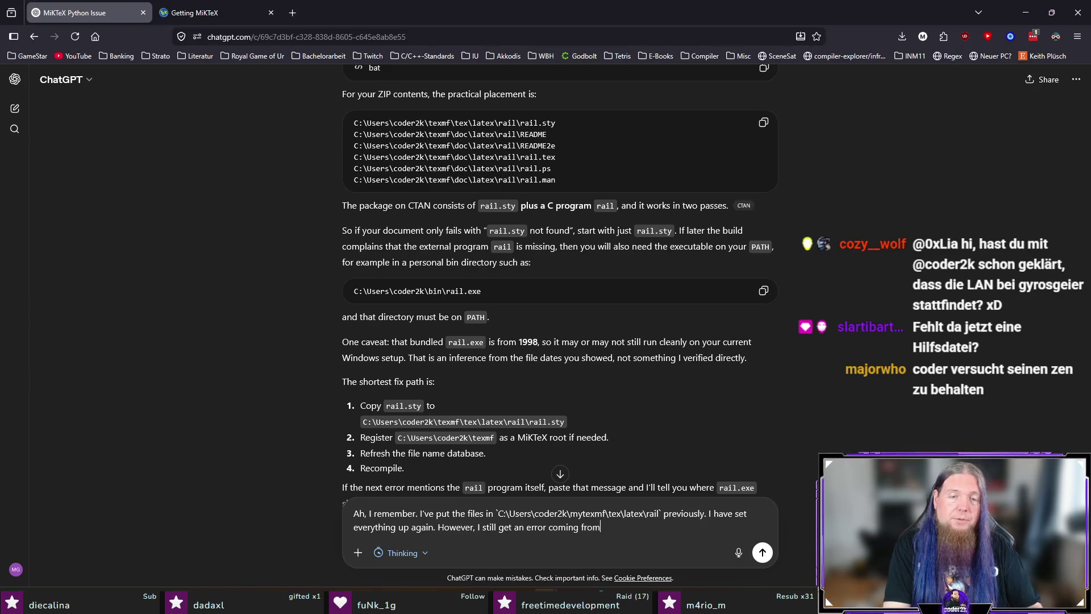
text( mintex:)
- Paste the minted error into the message on its own lines and send it to ChatGPT
key(shift+Return)
key(shift+Return)
text(```)
key(shift+Return)
text(INM11.tex: Fehler: 41: Package minted Error: Cannot highlight code (minted executable is unavailable or disabled); attempting to typeset without highlighting. ...rue|) oder falsch (\mintinline{cpp}|false|)
key(shift+Return)
text(```)
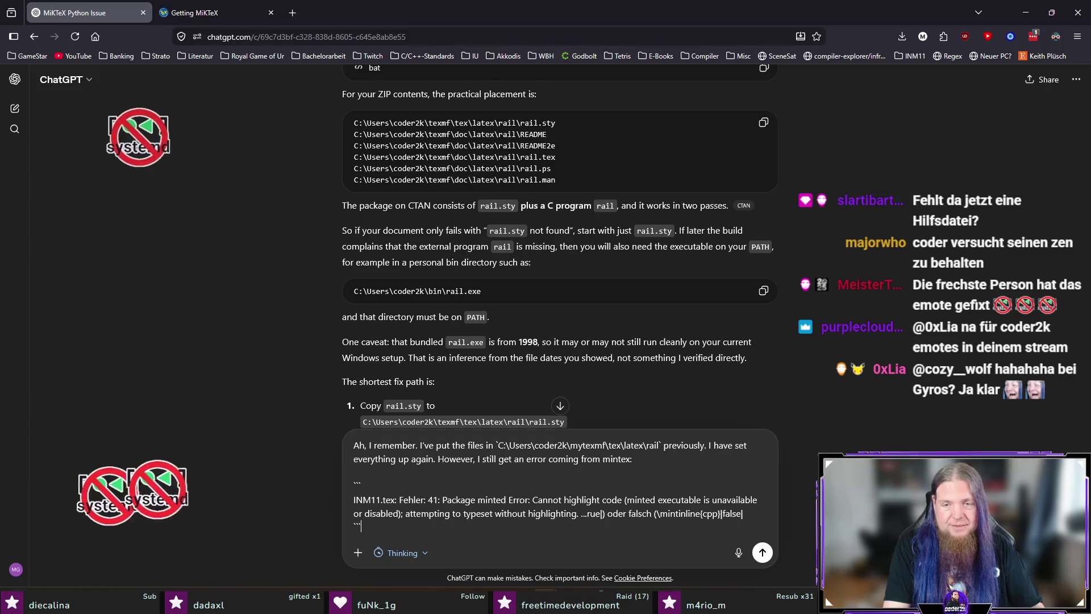
key(shift+Return)
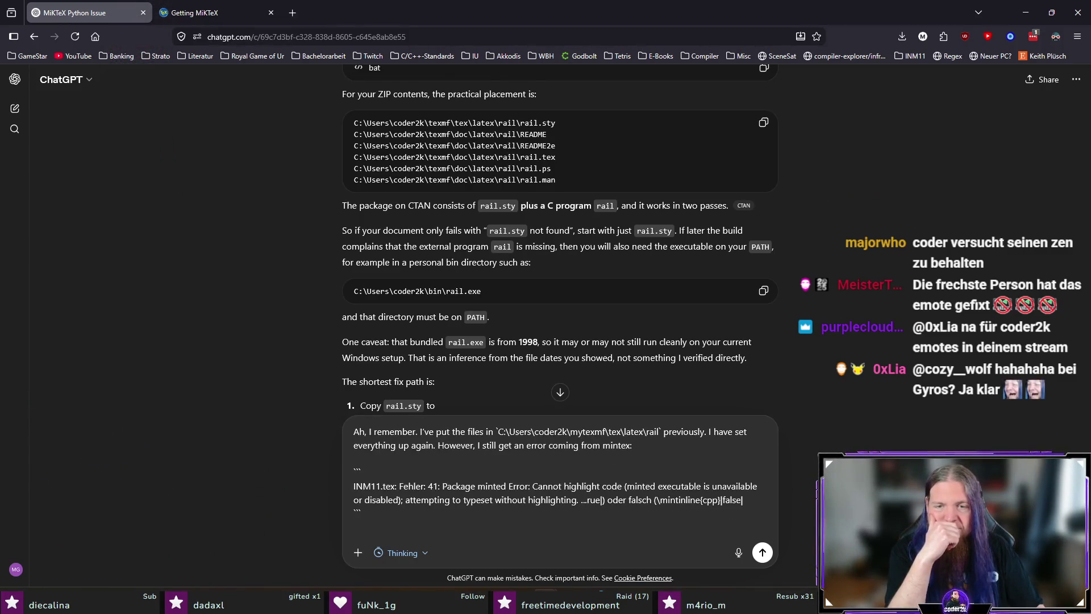
key(shift+Return)
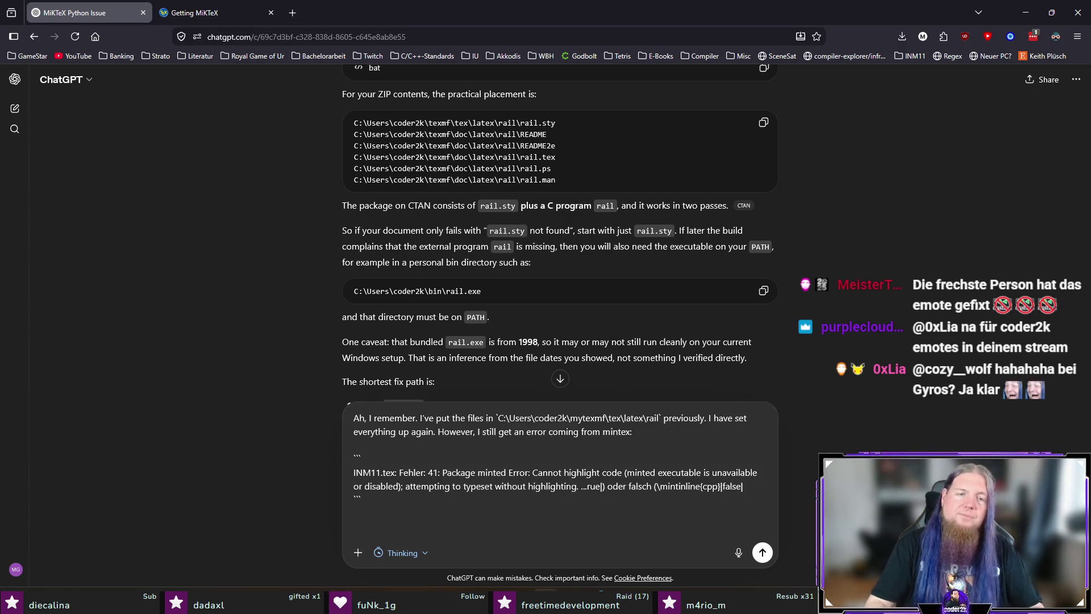
key(Return)
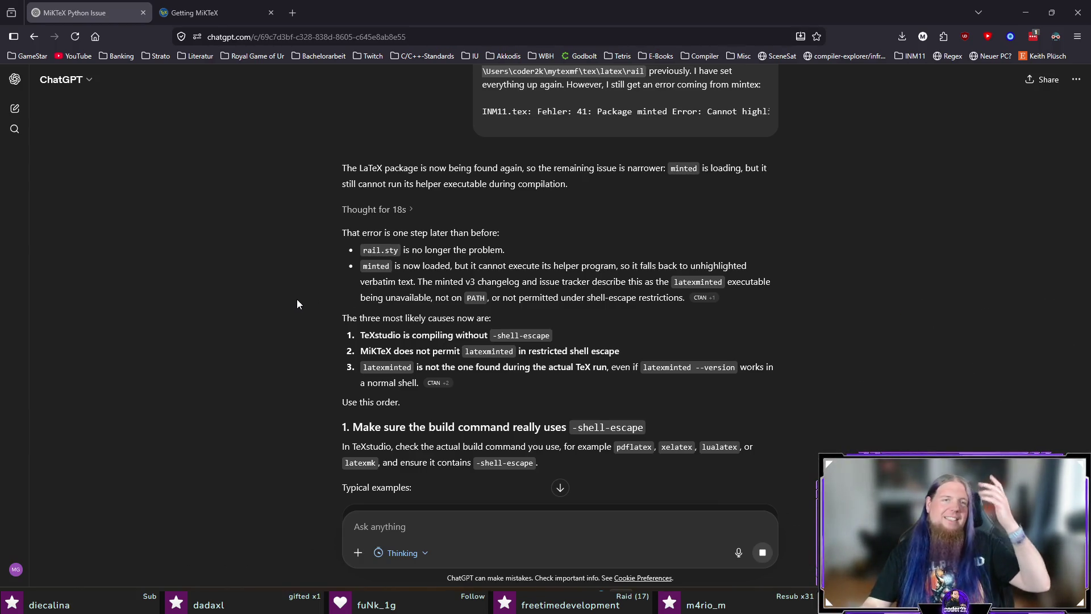
- Highlight the reply's sentences about the helper executable and minted loading, then switch to TeXstudio
drag(430, 168, 643, 186)
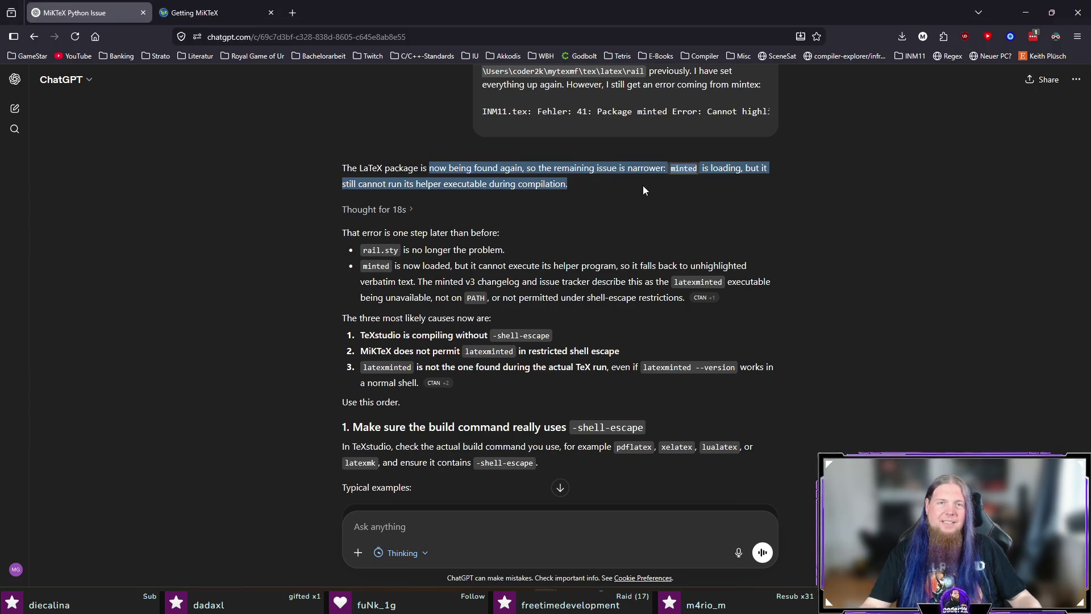
click(631, 191)
triple_click(605, 190)
click(668, 211)
drag(415, 185, 541, 184)
click(656, 211)
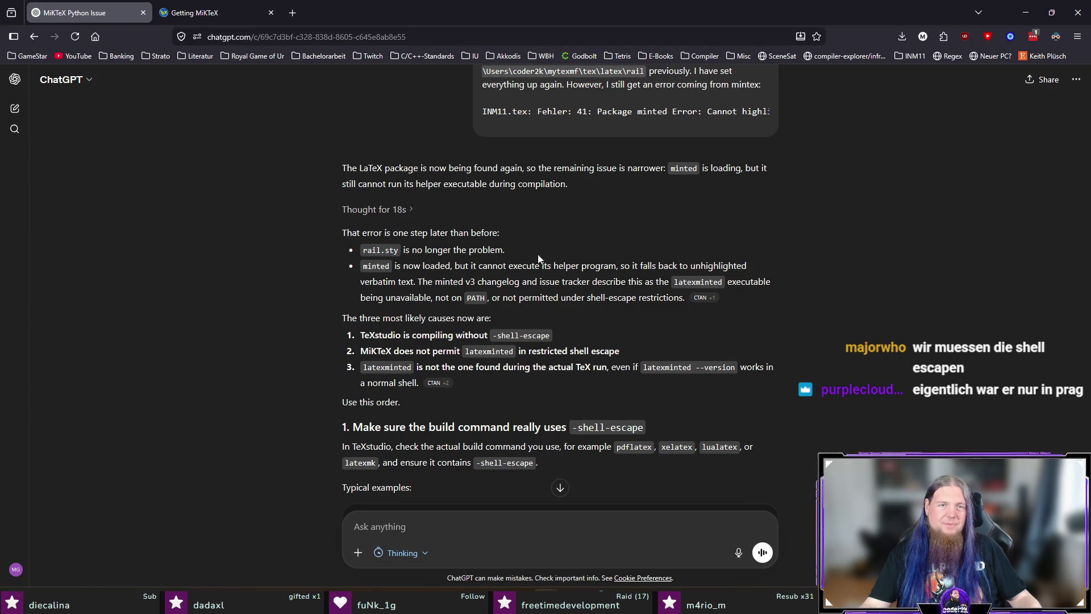
drag(473, 270, 747, 304)
click(795, 296)
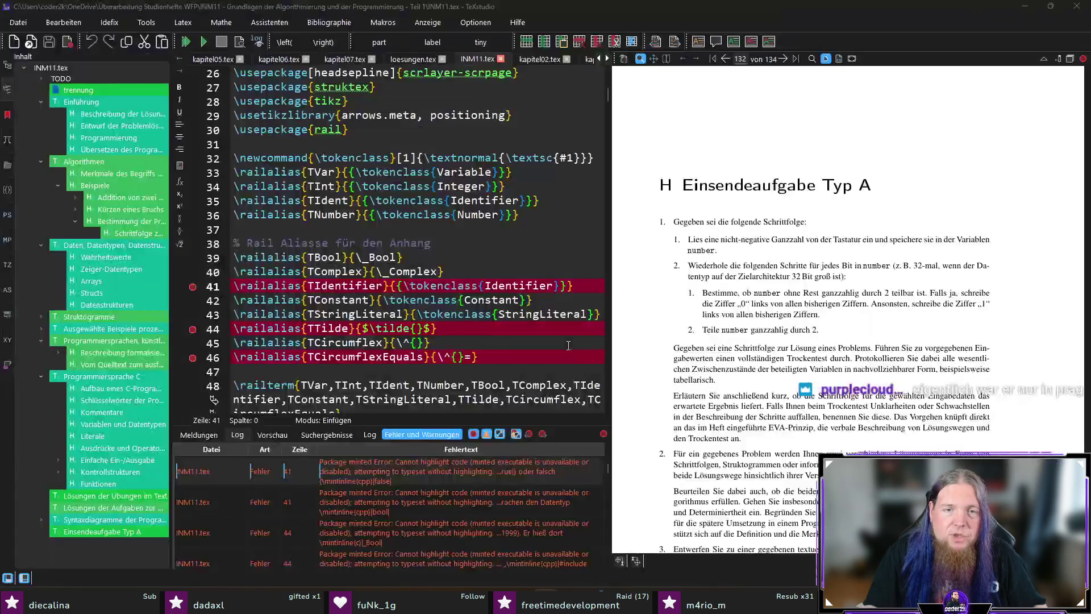
key(alt+Tab)
click(485, 23)
click(512, 39)
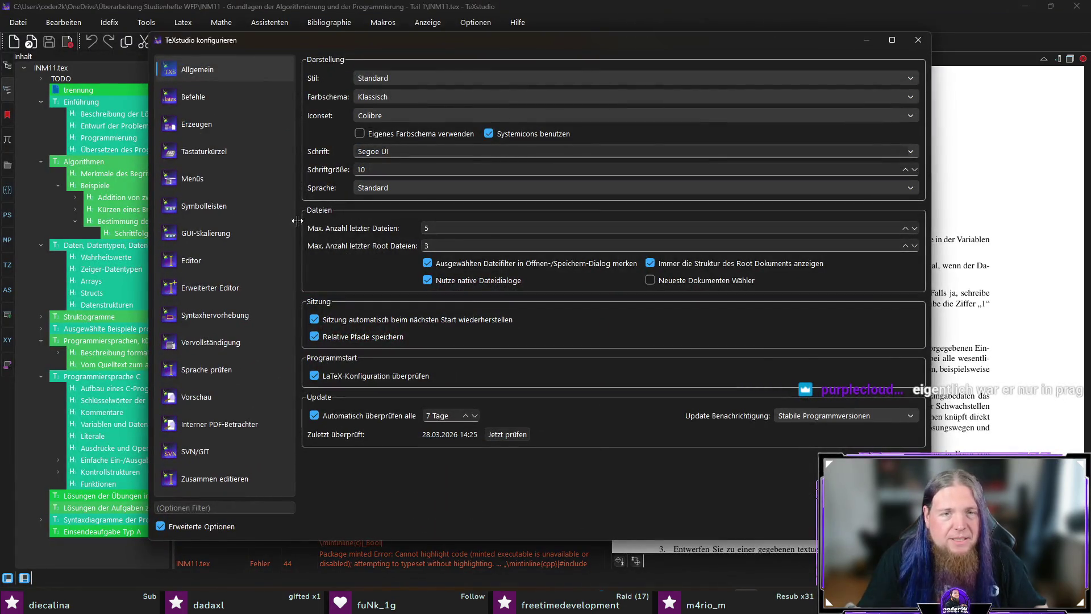
click(256, 99)
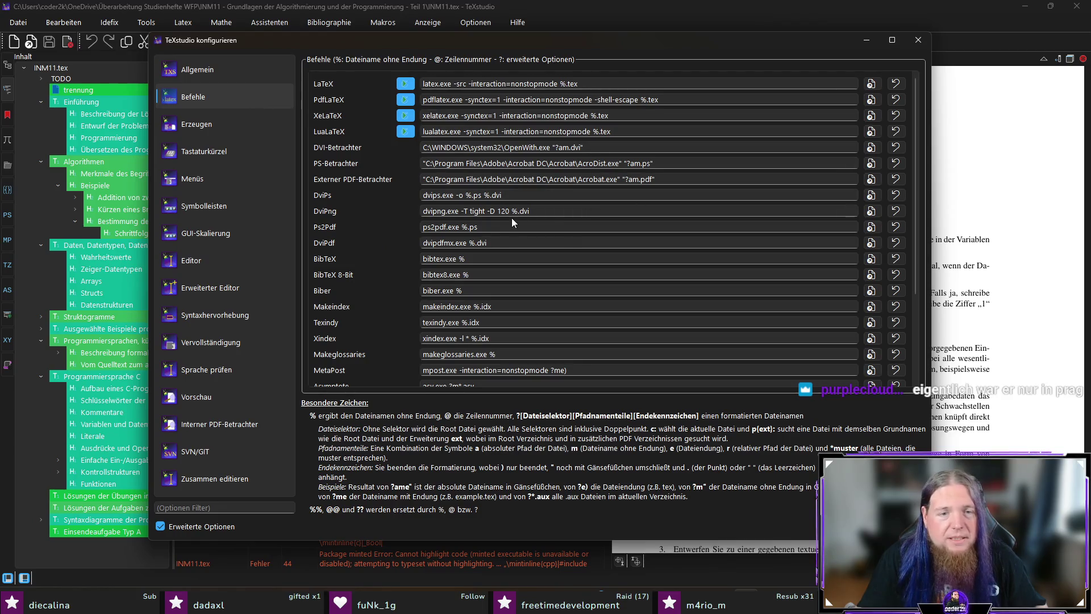
scroll(609, 247, down, 3)
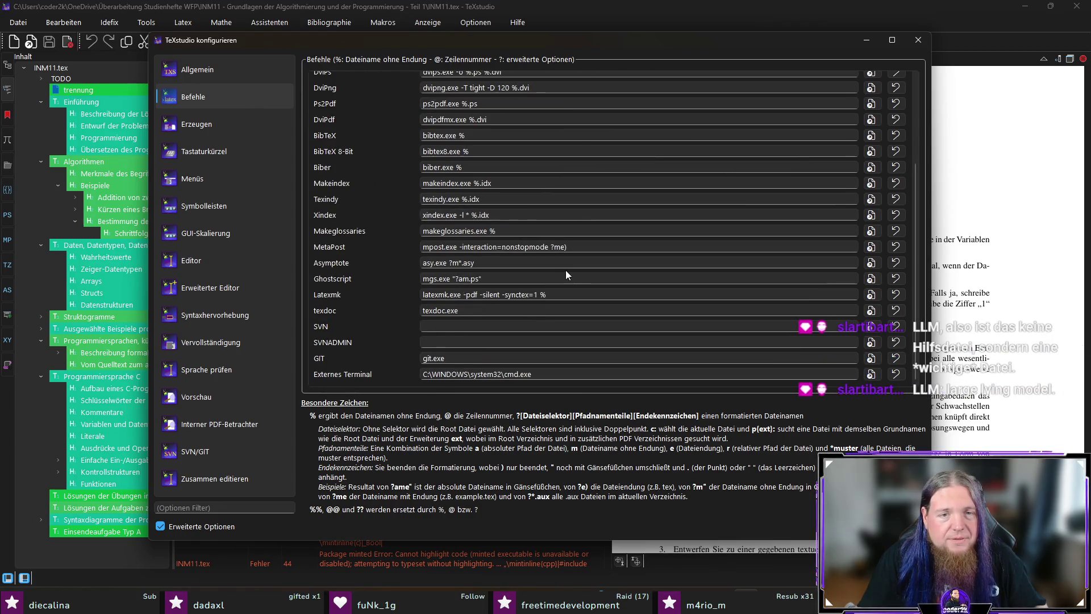
scroll(565, 271, up, 3)
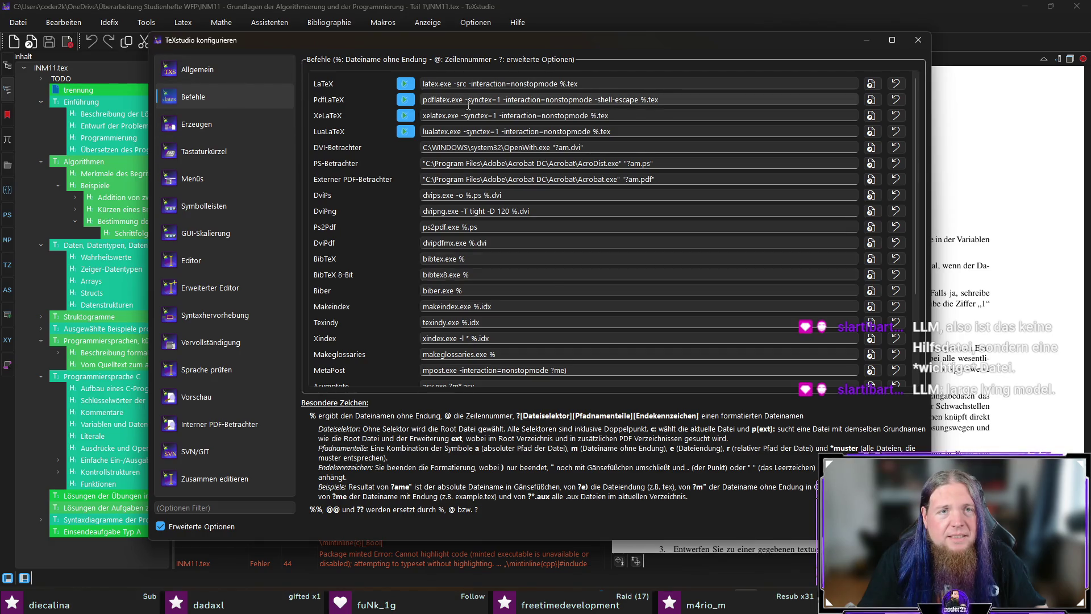
drag(586, 100, 658, 100)
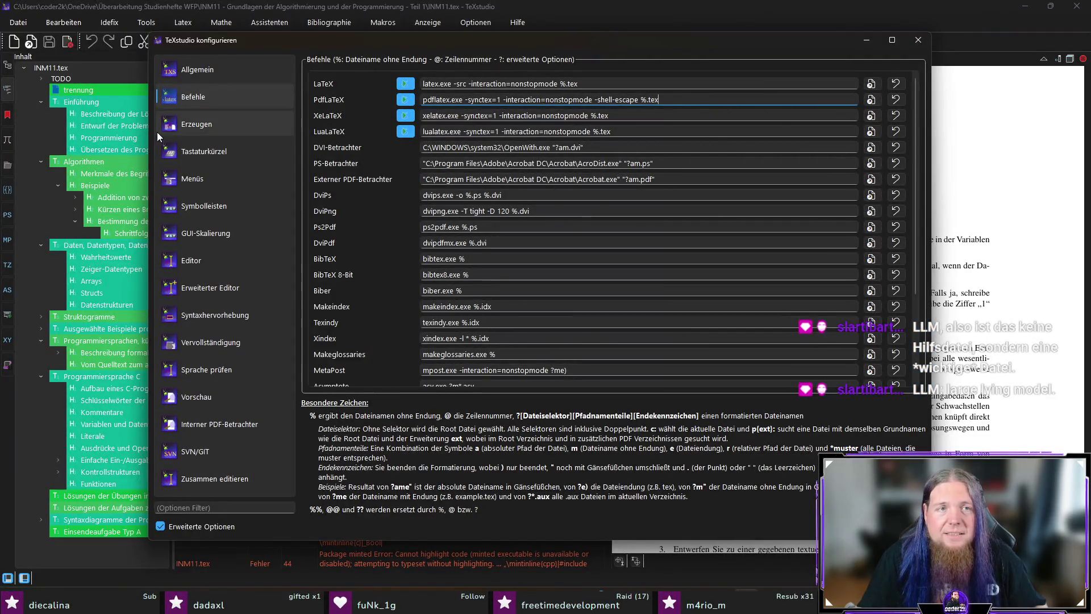
click(209, 126)
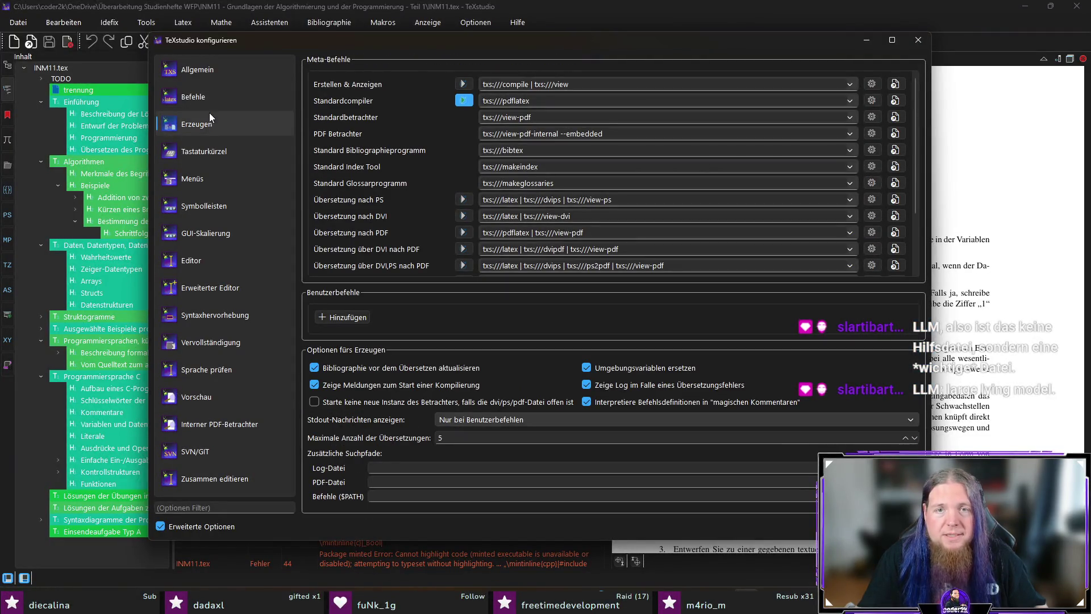
click(210, 97)
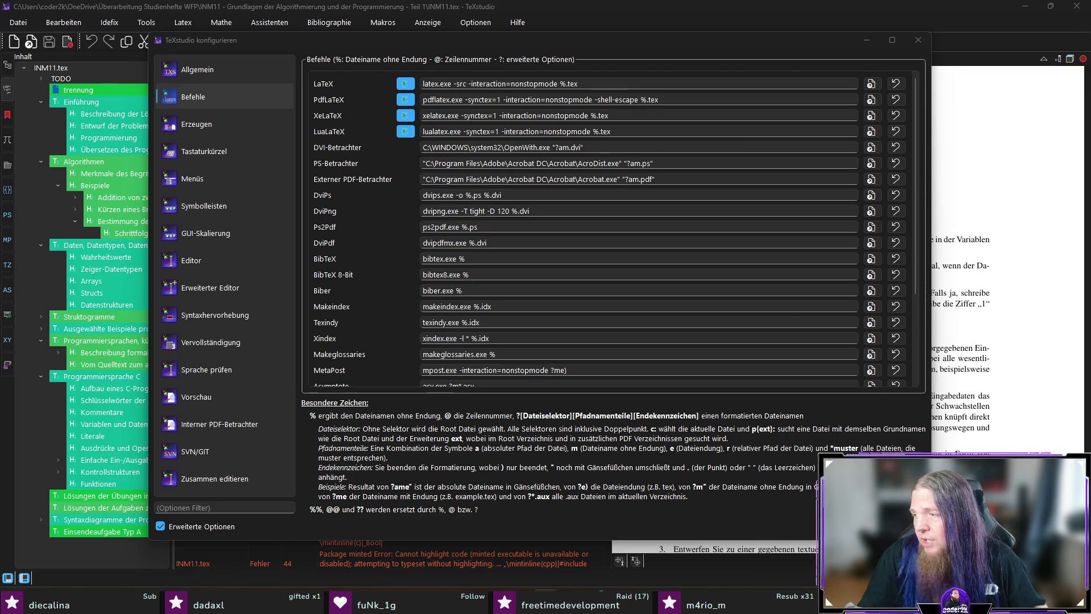
click(918, 42)
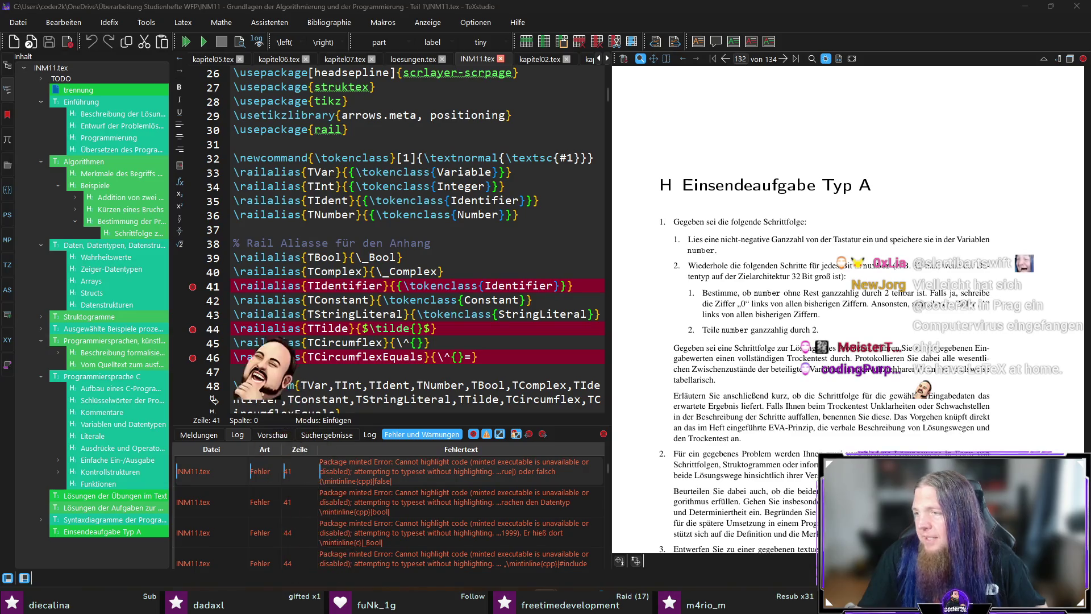
- Reopen TeXstudio's configuration on the build commands via Optionen, then bring up Windows search
click(476, 23)
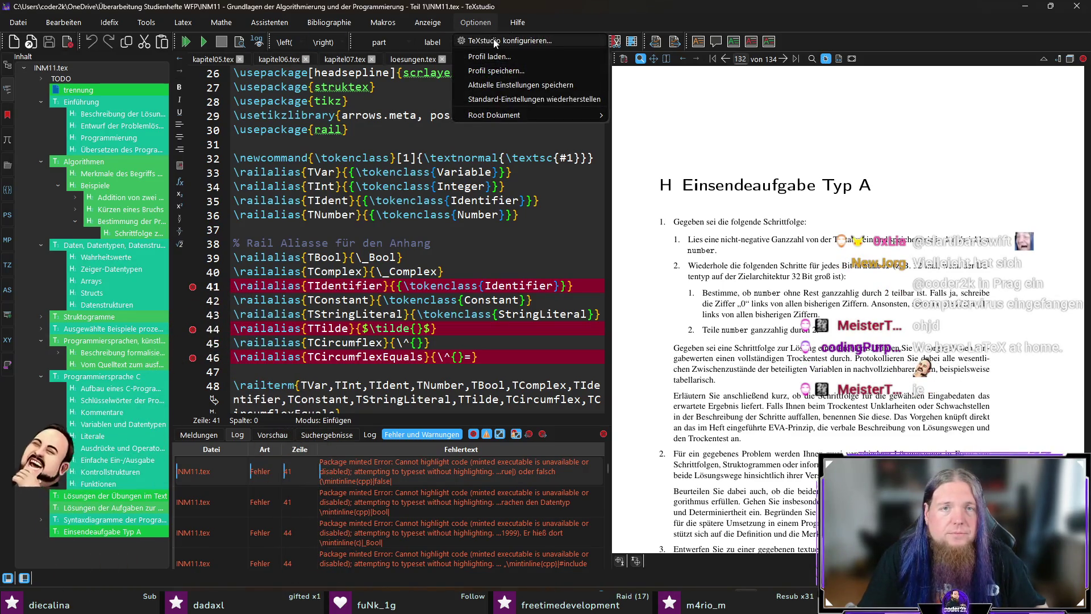
click(503, 40)
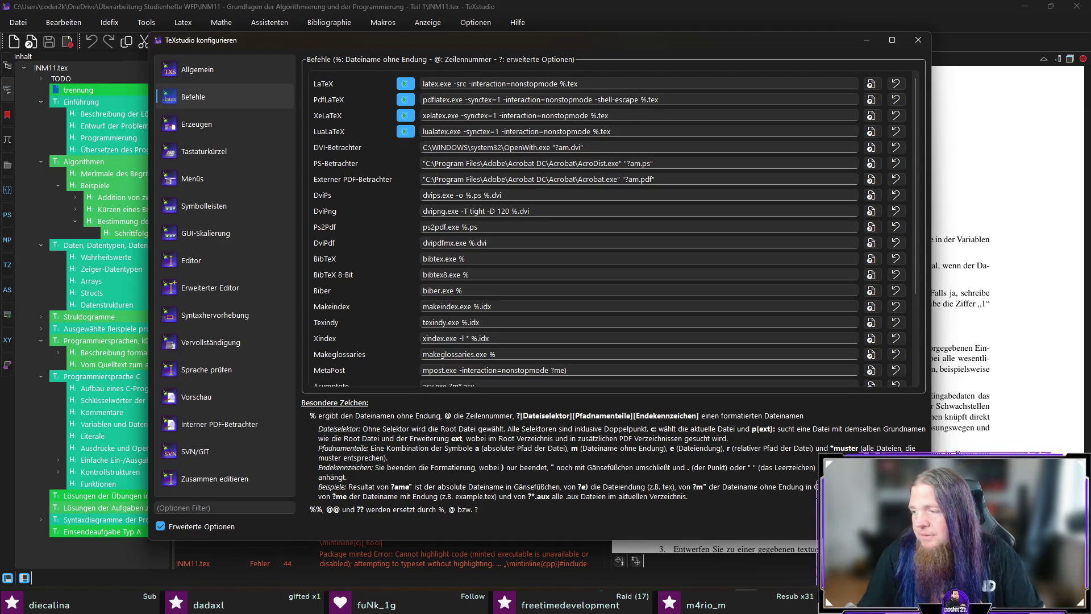
key(super)
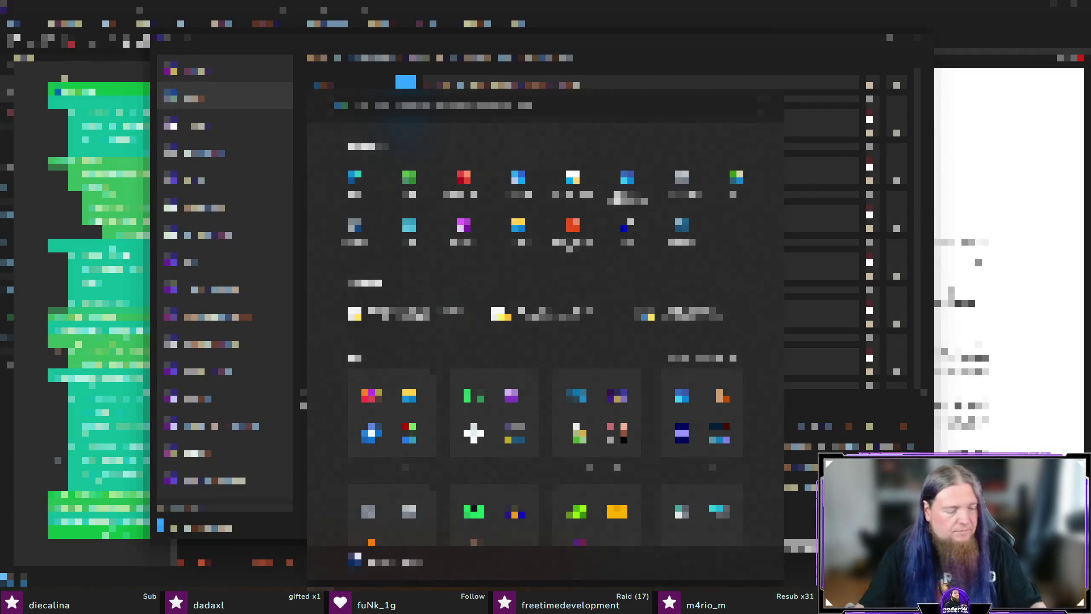
text(cmd)
- Launch Command Prompt from the search and bring its window forward
key(Return)
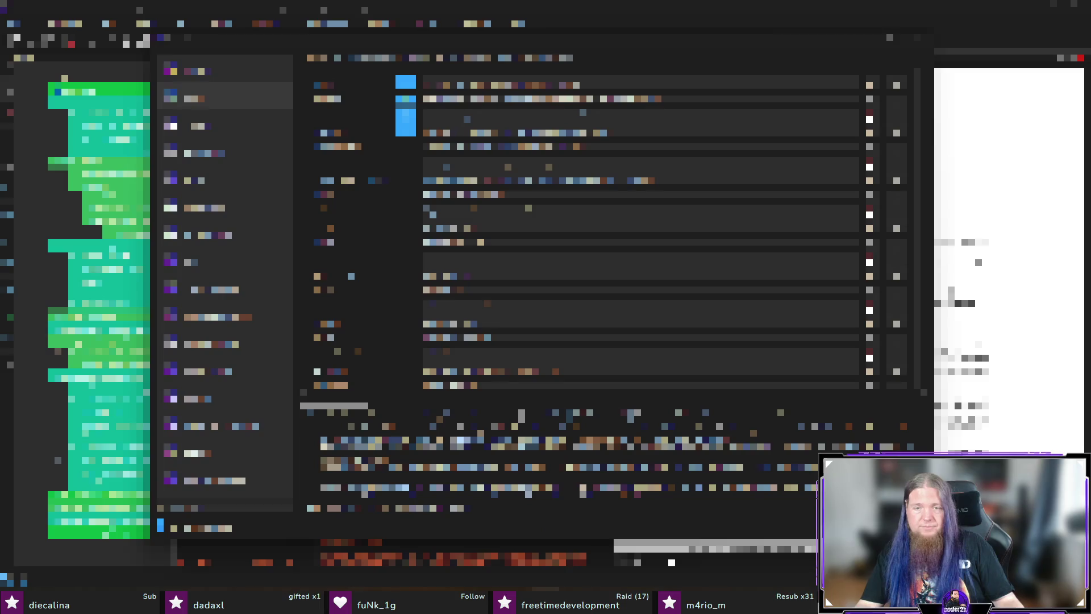
key(Escape)
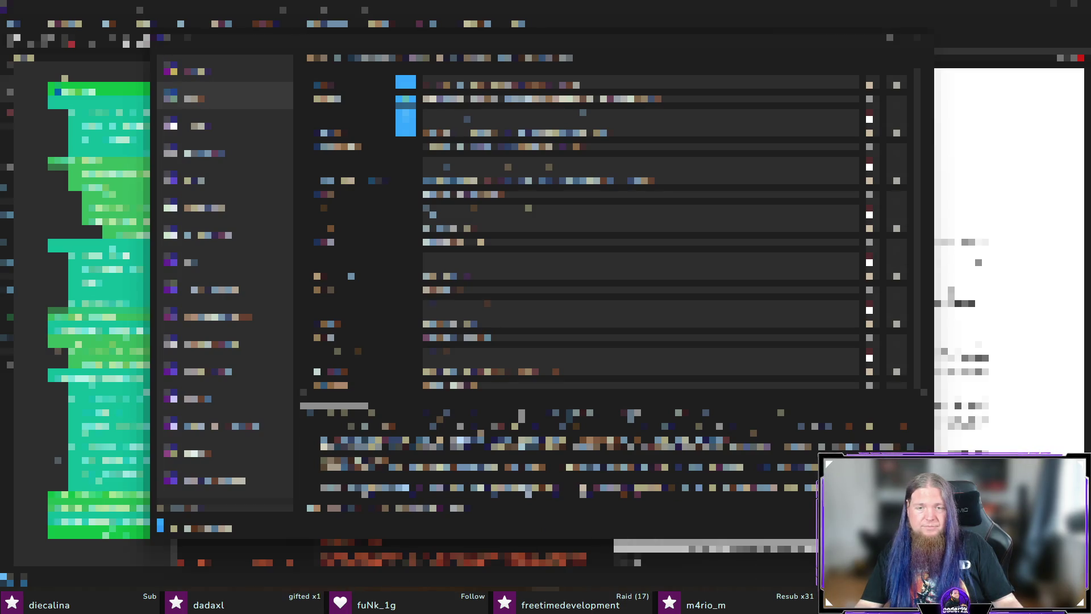
key(alt+Tab)
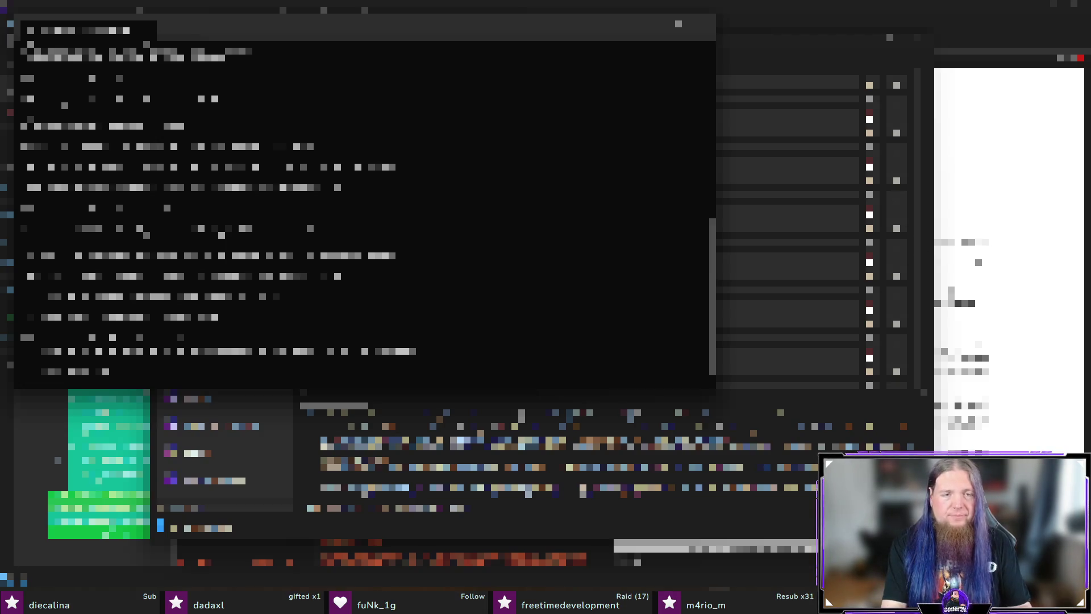
- Replace the small console with a larger terminal window opened via Ctrl+Alt+T
key(alt+Tab)
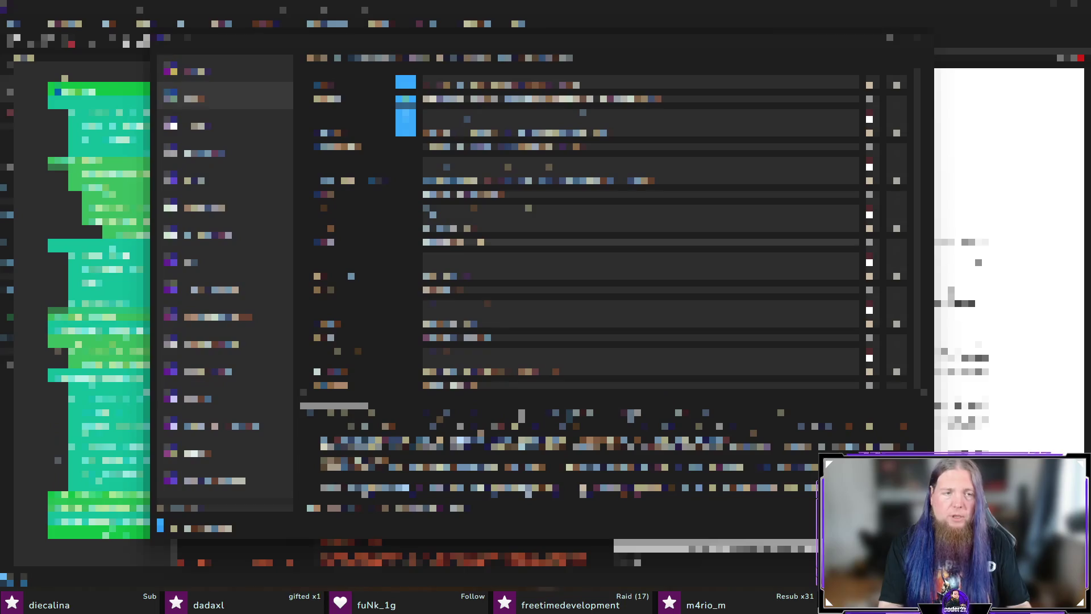
key(alt+Tab)
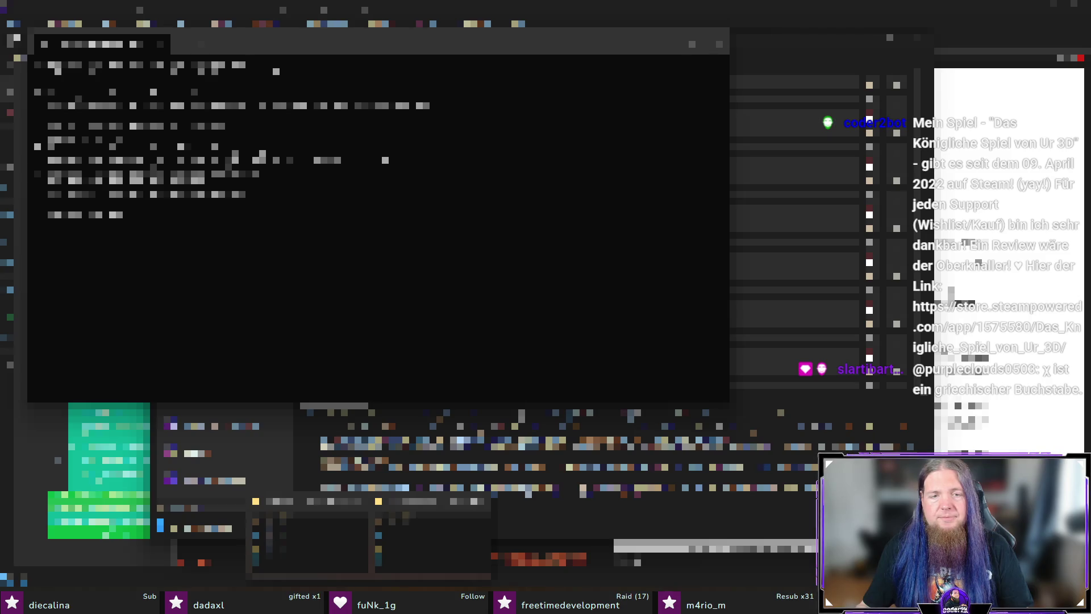
key(Escape)
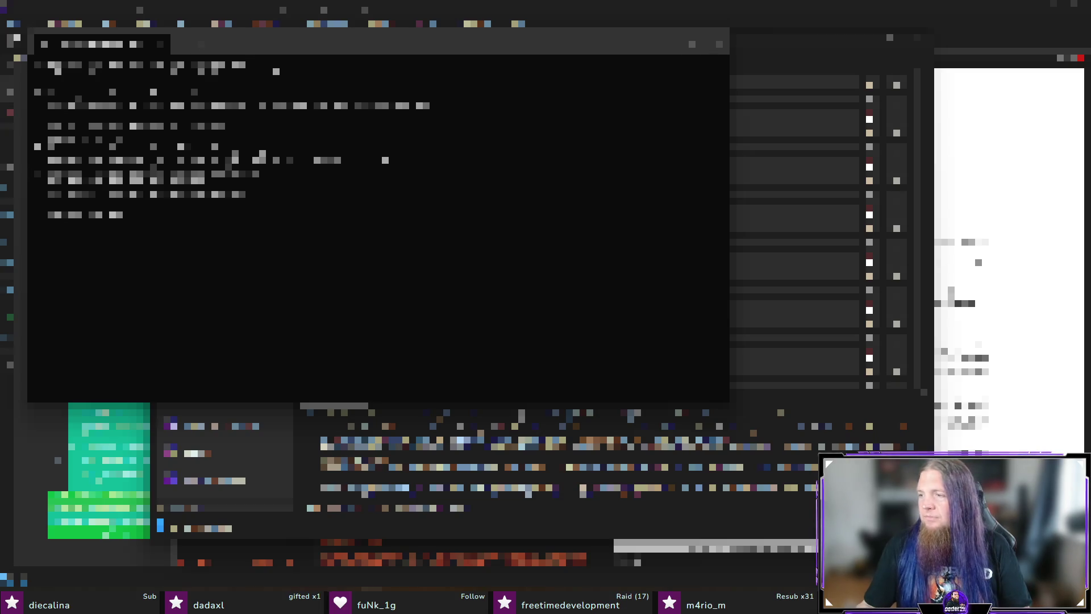
key(ctrl+alt+t)
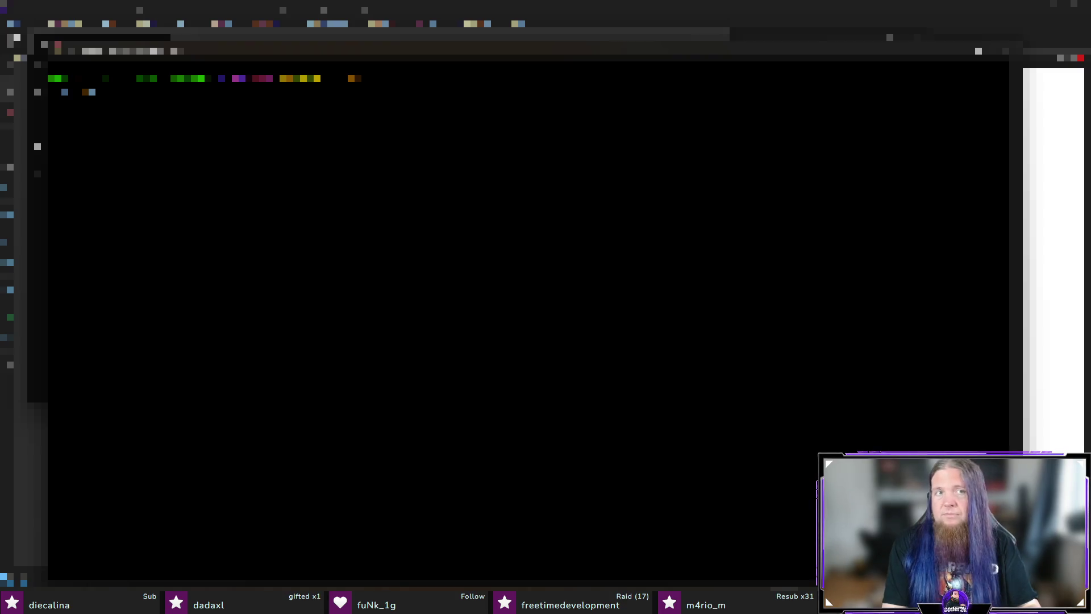
- Start a new shell session from the terminal's menu and run two commands in it
key(Return)
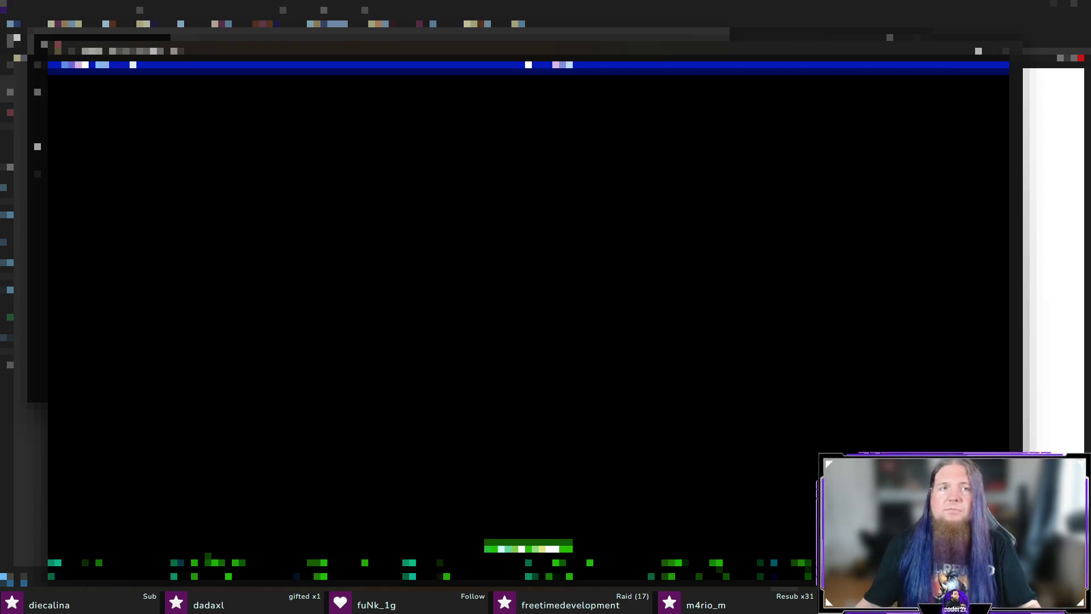
right_click(608, 252)
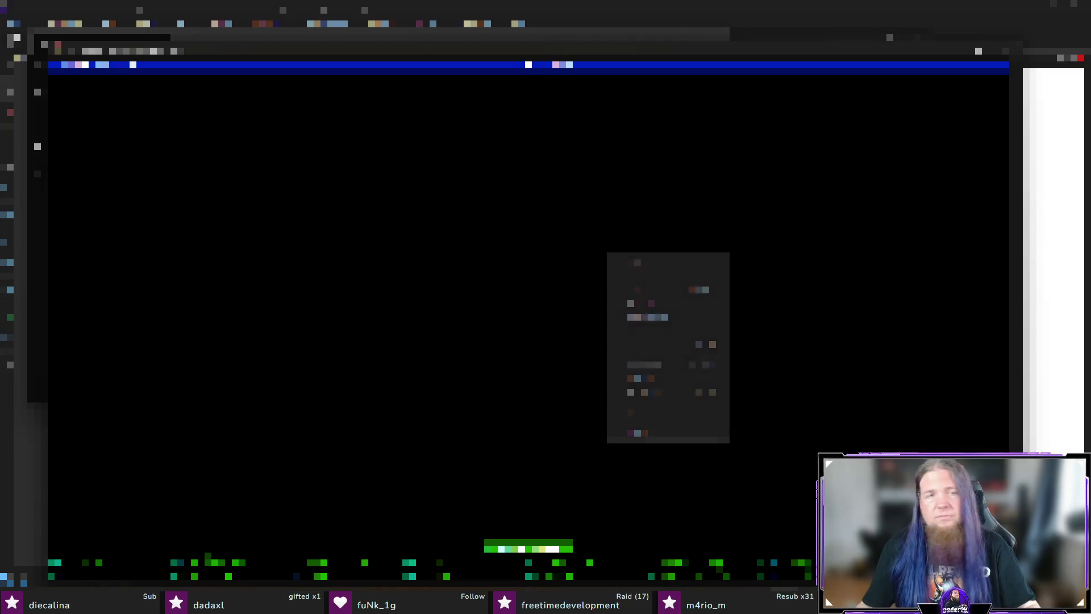
click(657, 293)
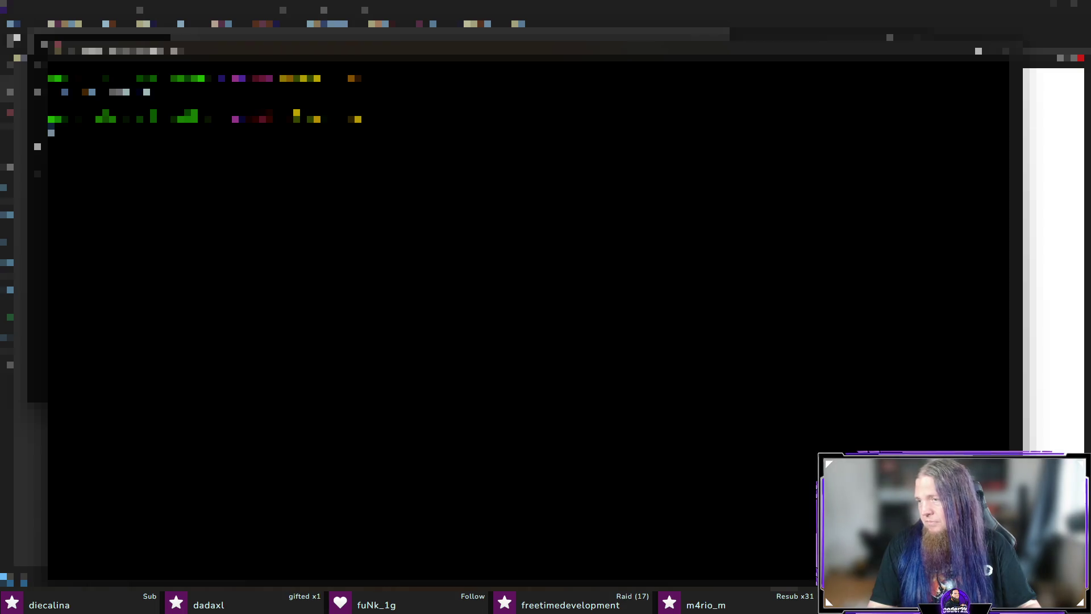
text(ls)
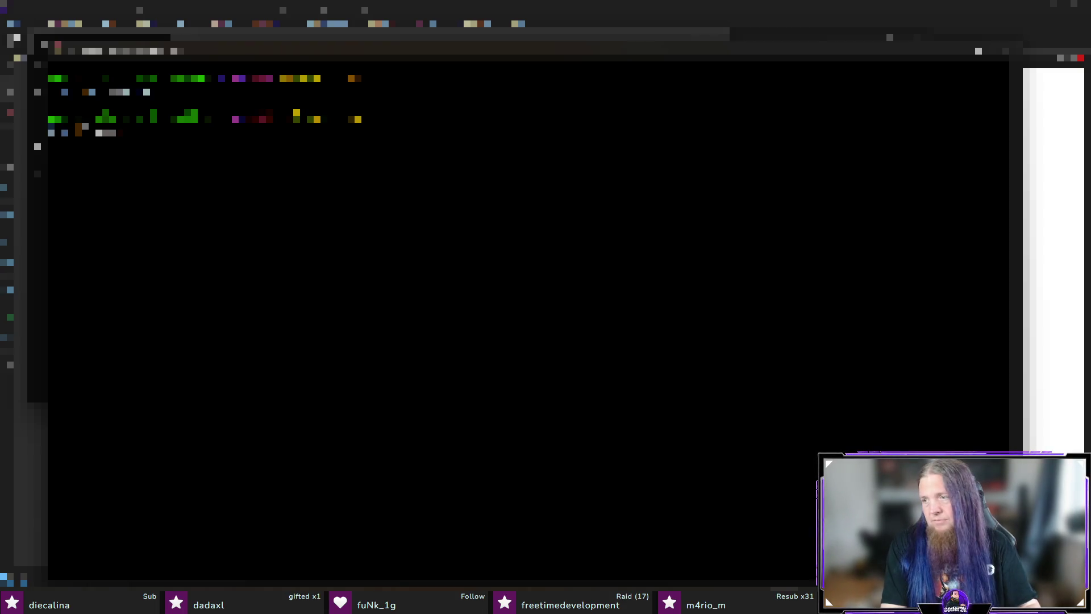
text( -l /etc/hosts)
key(Return)
text(cat)
key(Return)
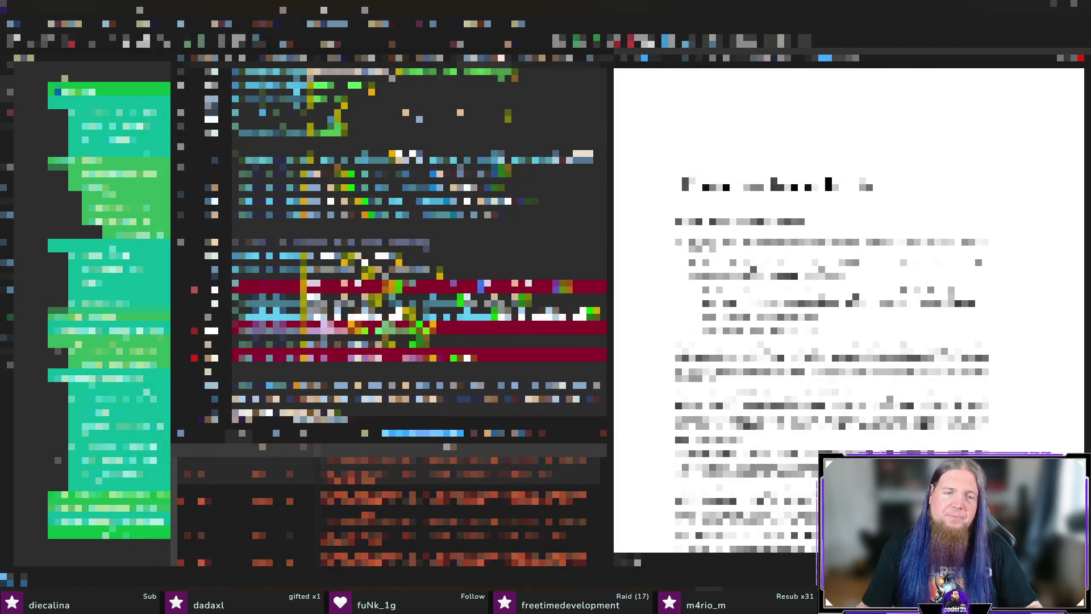
- Recompile INM11.tex, run a file listing and another command in the terminal, then view the PDF
key(Escape)
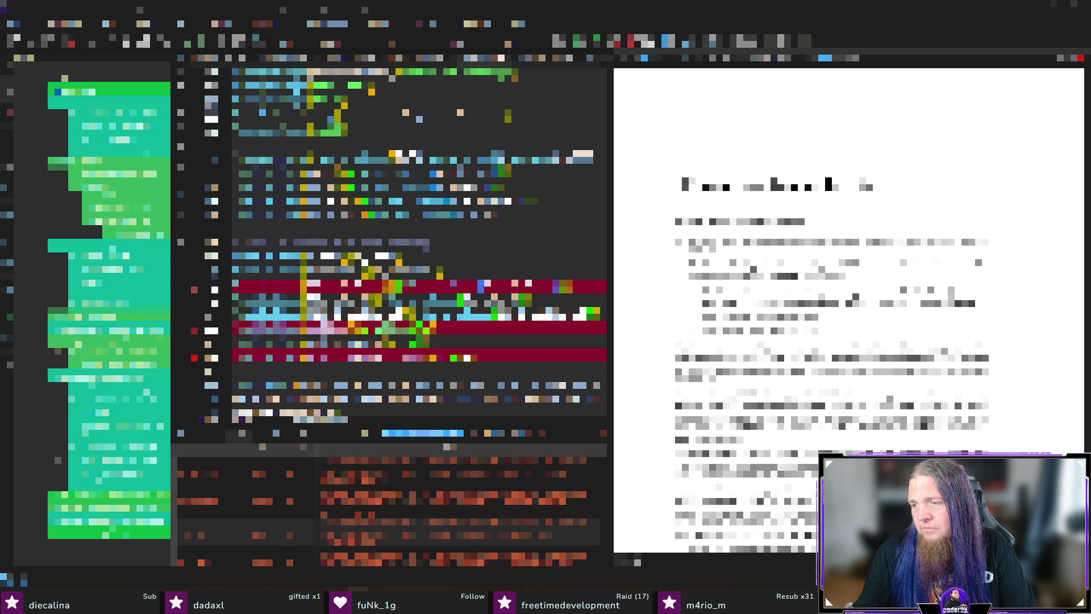
key(Down)
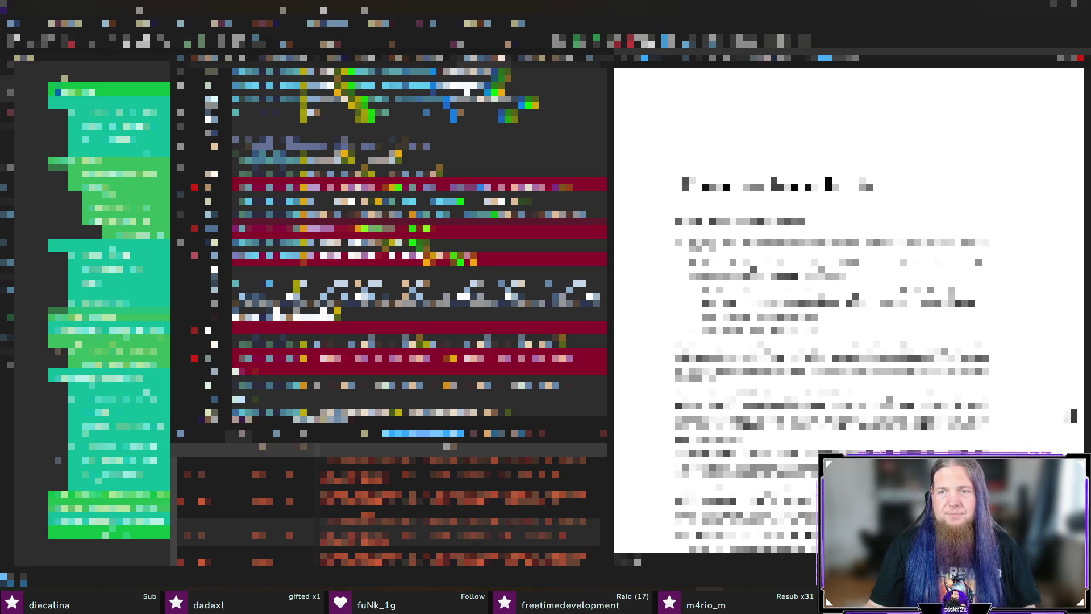
scroll(849, 311, down, 5)
scroll(850, 311, down, 5)
scroll(850, 311, down, 5)
scroll(850, 311, down, 5)
scroll(850, 312, down, 3)
scroll(849, 311, down, 3)
scroll(850, 311, down, 3)
scroll(849, 311, up, 2)
scroll(850, 311, up, 2)
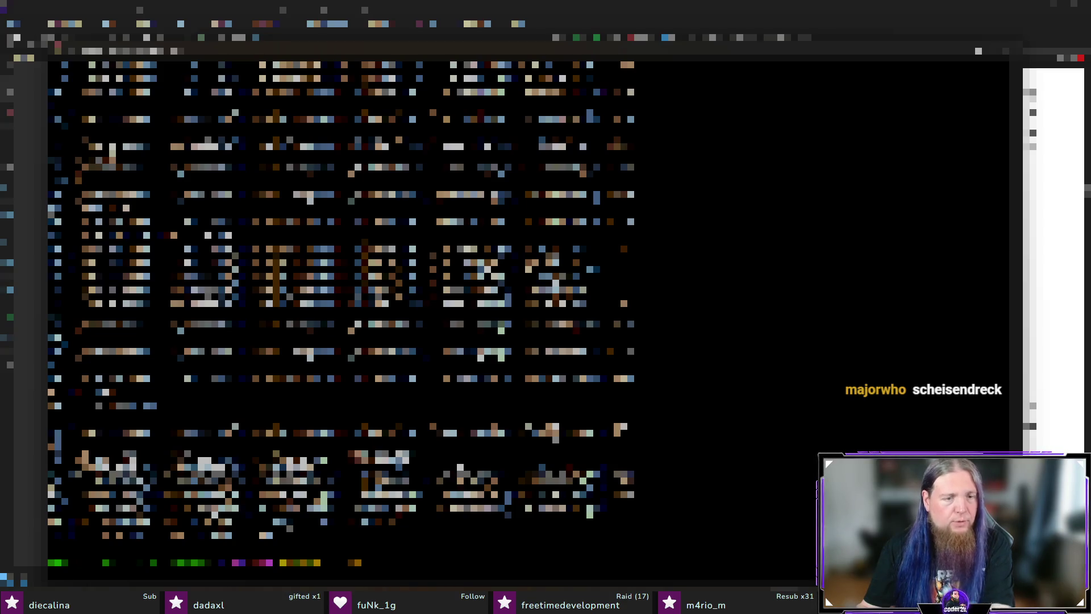
text(ls)
key(Return)
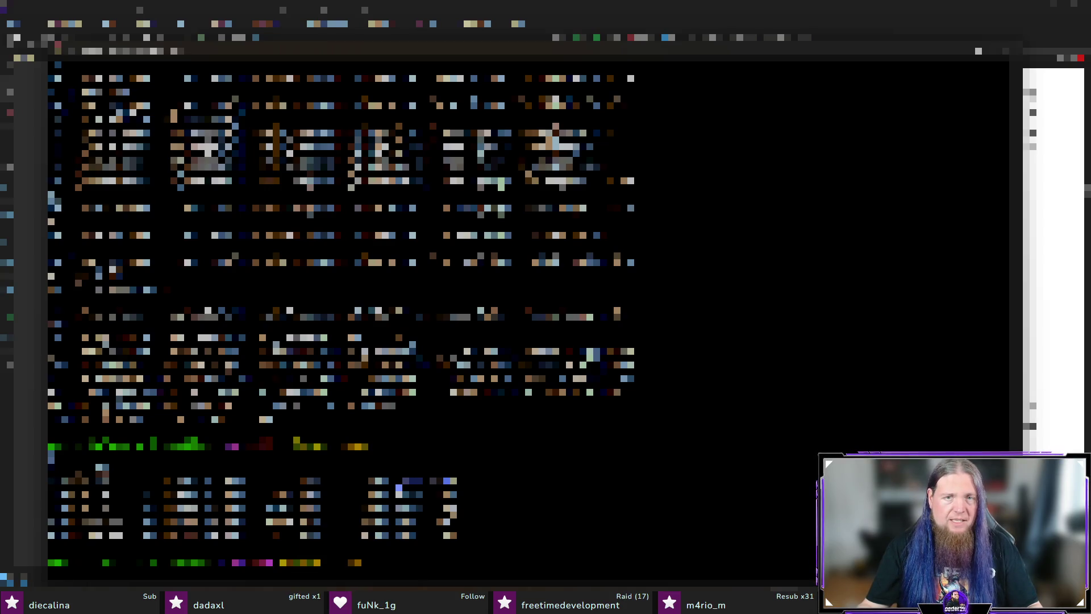
key(Return)
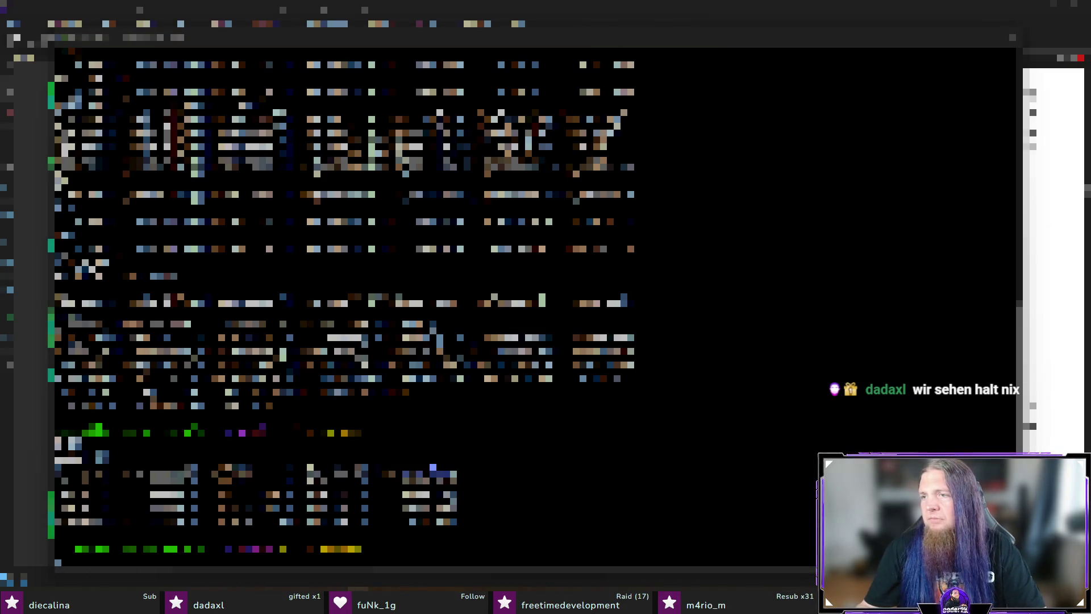
key(alt+Tab)
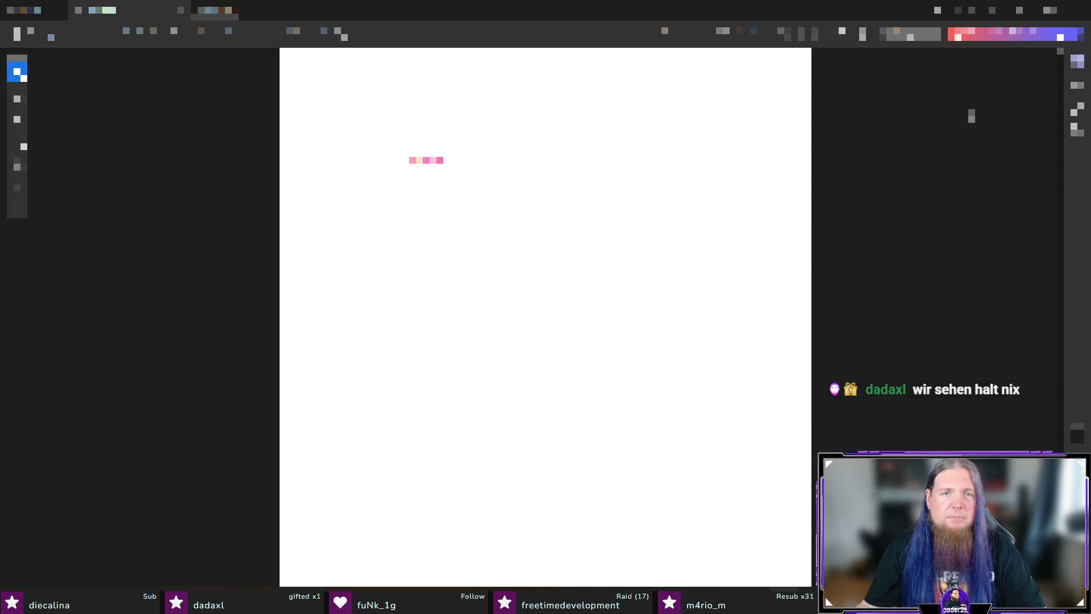
- Return to the terminal and run two more commands before checking the PDF viewer again
key(alt+Tab)
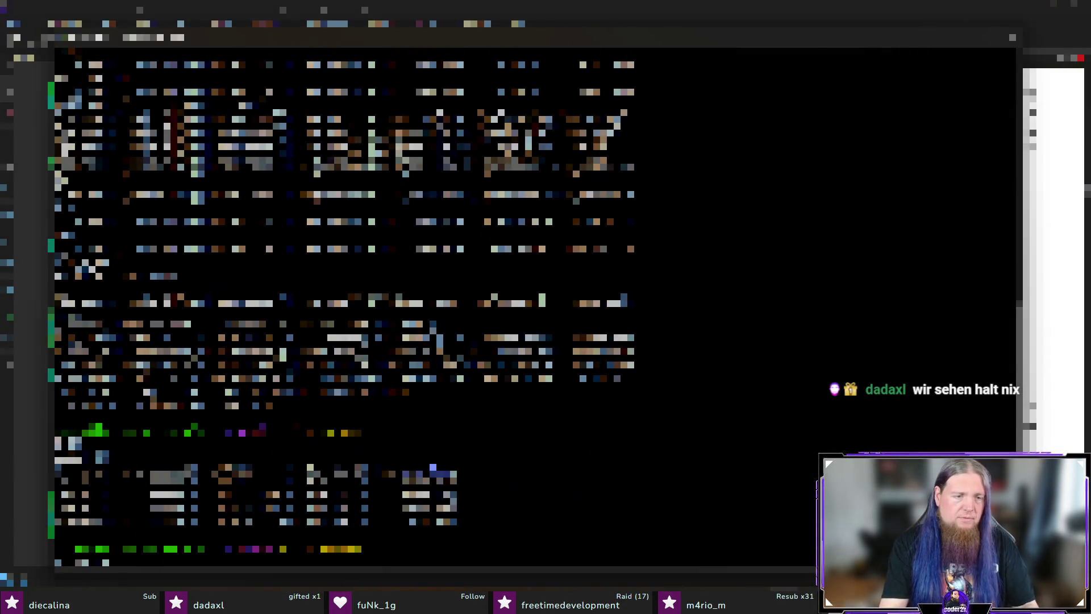
key(Return)
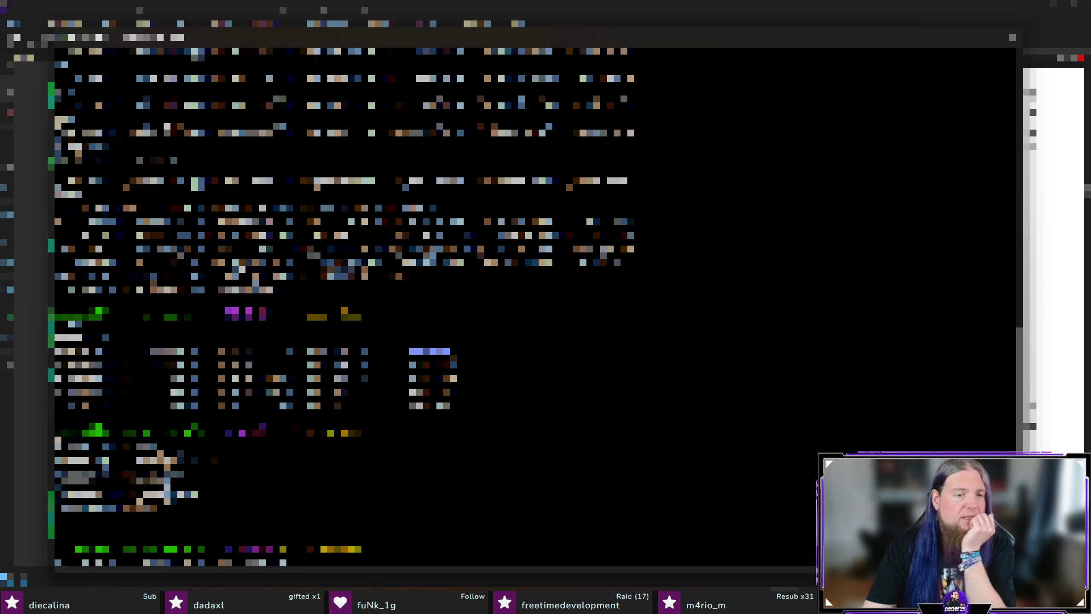
key(Return)
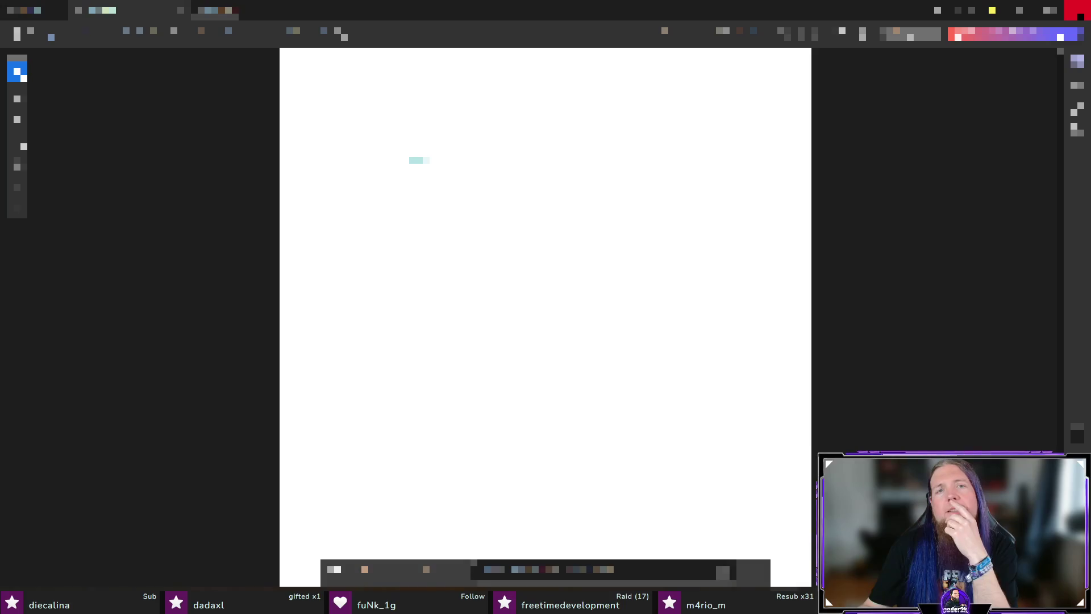
- Close the PDF viewer window so the terminal listing shows again
click(1079, 11)
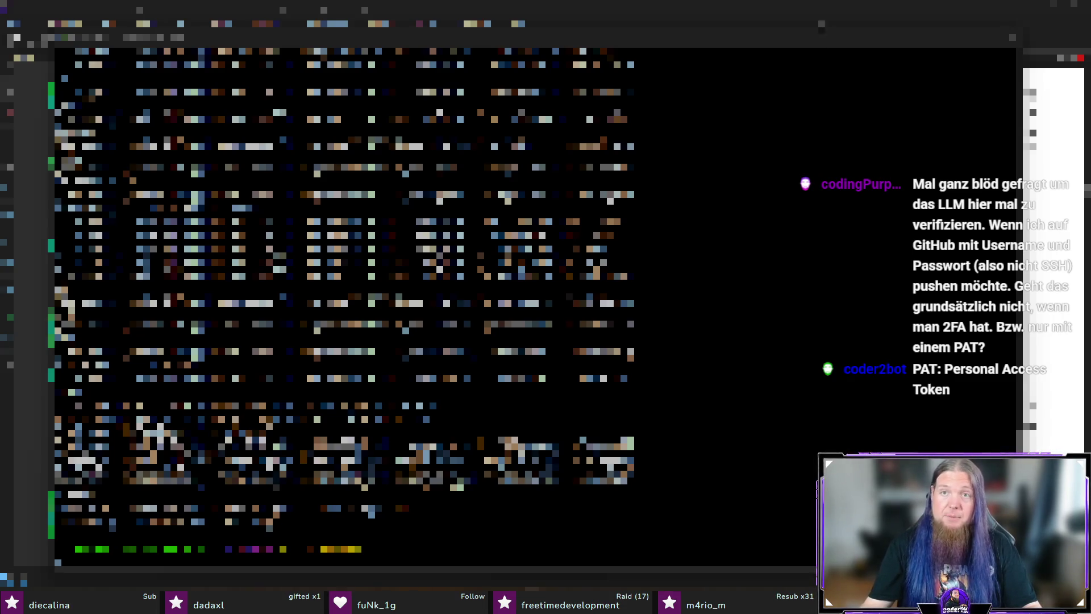
- Switch from the terminal back to the TeXstudio editor
key(alt+Tab)
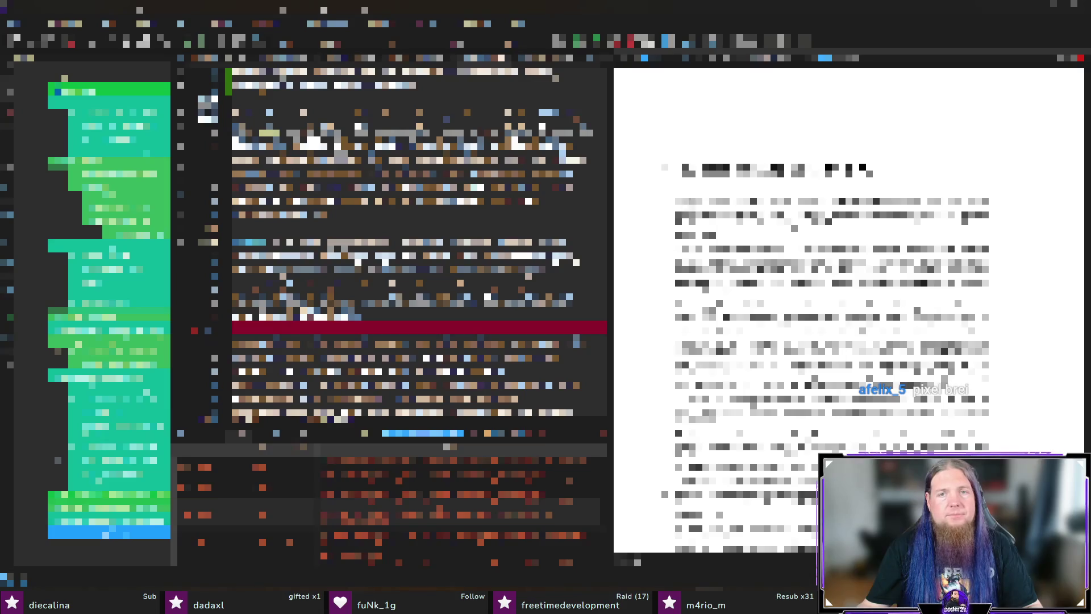
scroll(418, 256, up, 3)
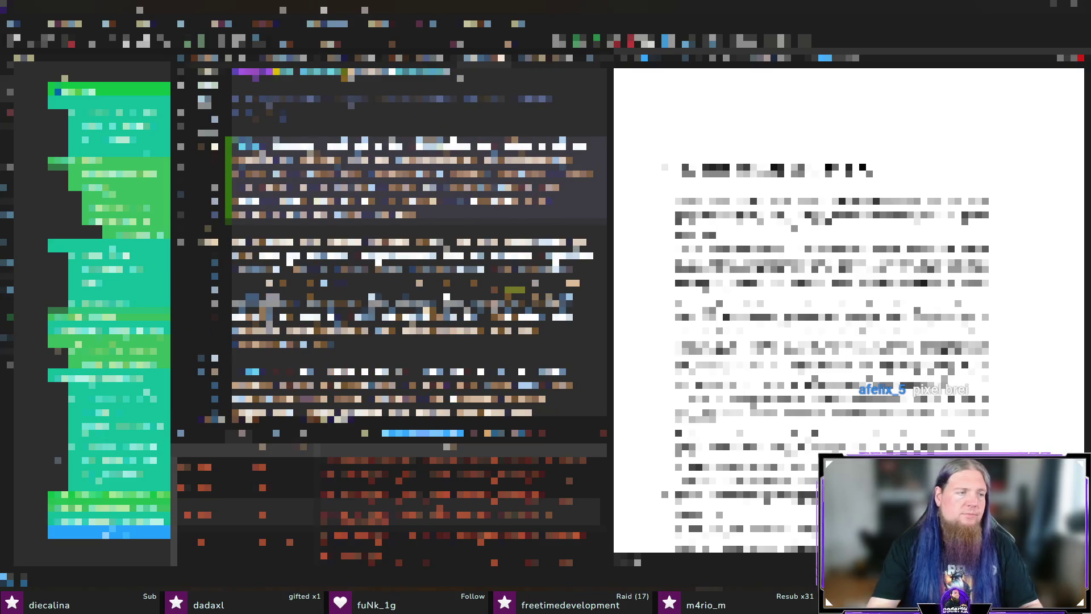
- Paste the nested enumerate list into the Einsendeaufgabe Typ A exercise and save INM11.tex
key(Return)
key(Return)
key(Return)
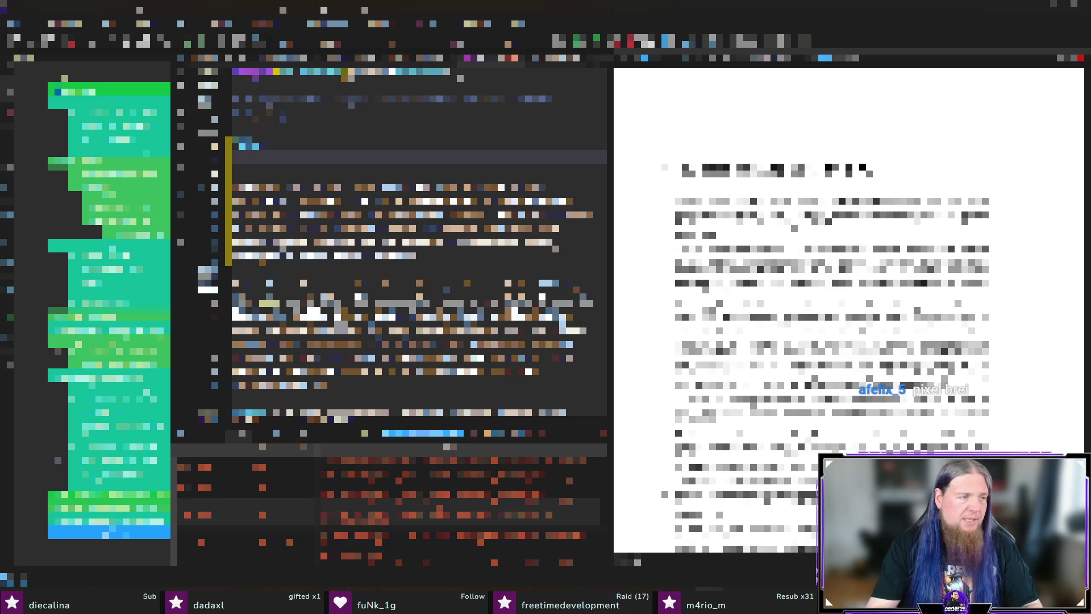
key(ctrl+v)
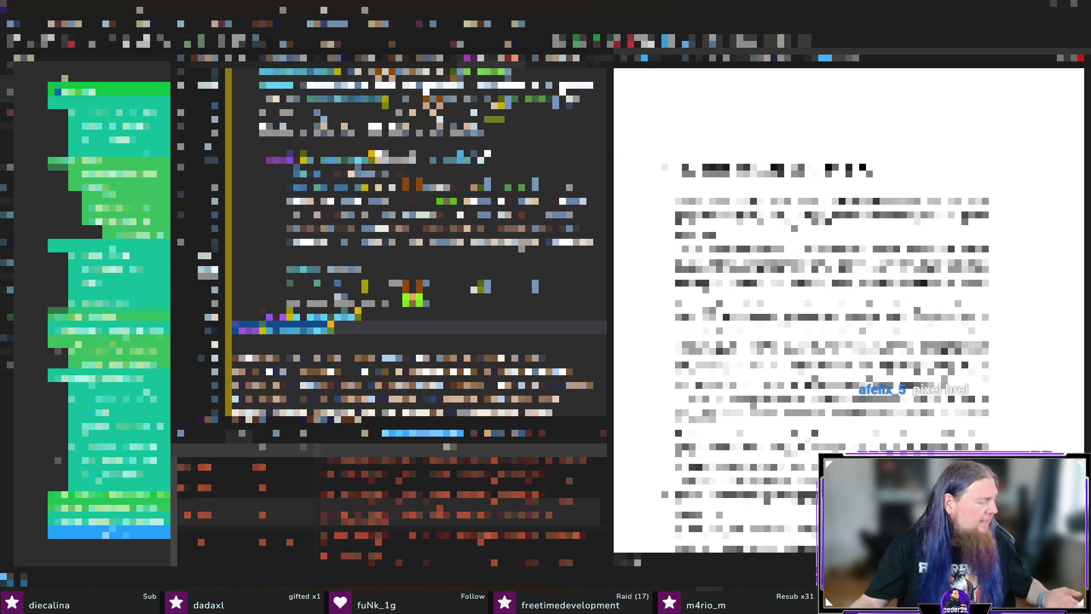
key(ctrl+s)
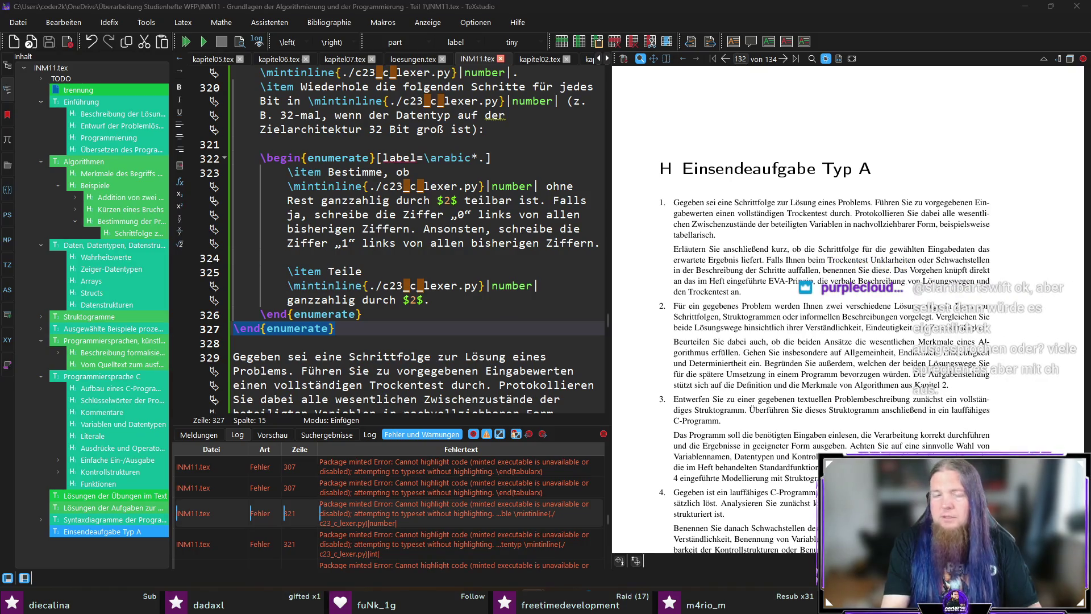
- Recompile with F5, copy the MiKTeX missing-python message and the line 321 minted error for ChatGPT
key(Up)
key(End)
key(F5)
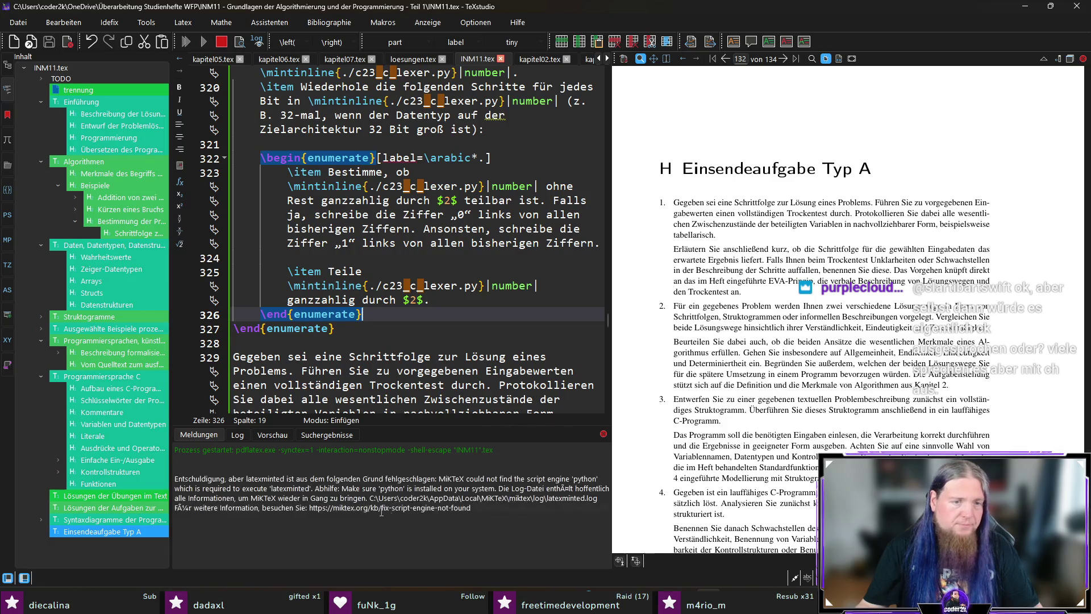
drag(506, 504, 174, 477)
drag(508, 509, 153, 475)
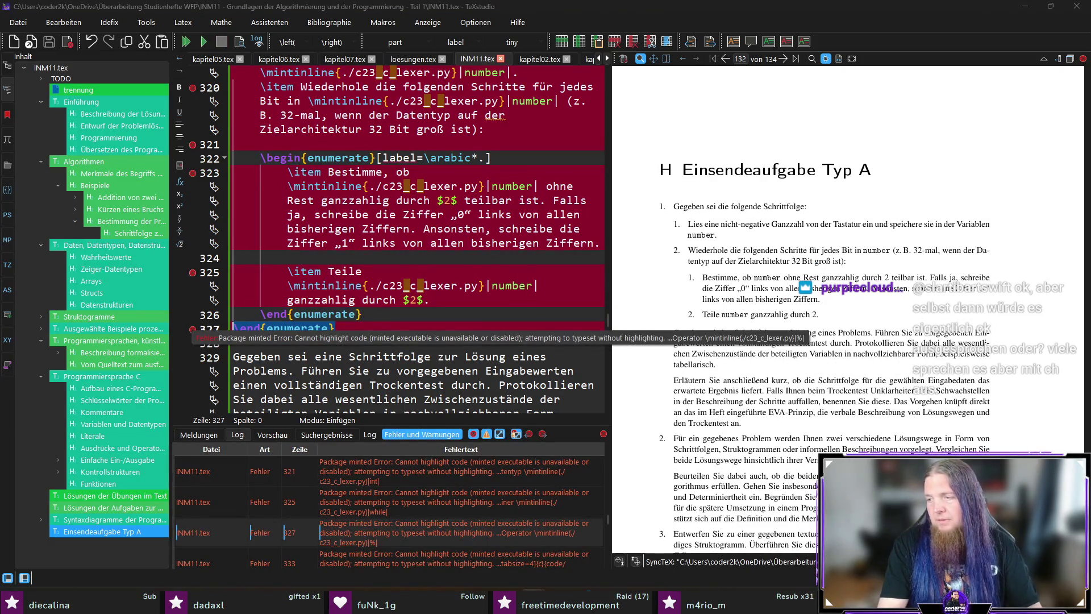
right_click(385, 466)
click(398, 477)
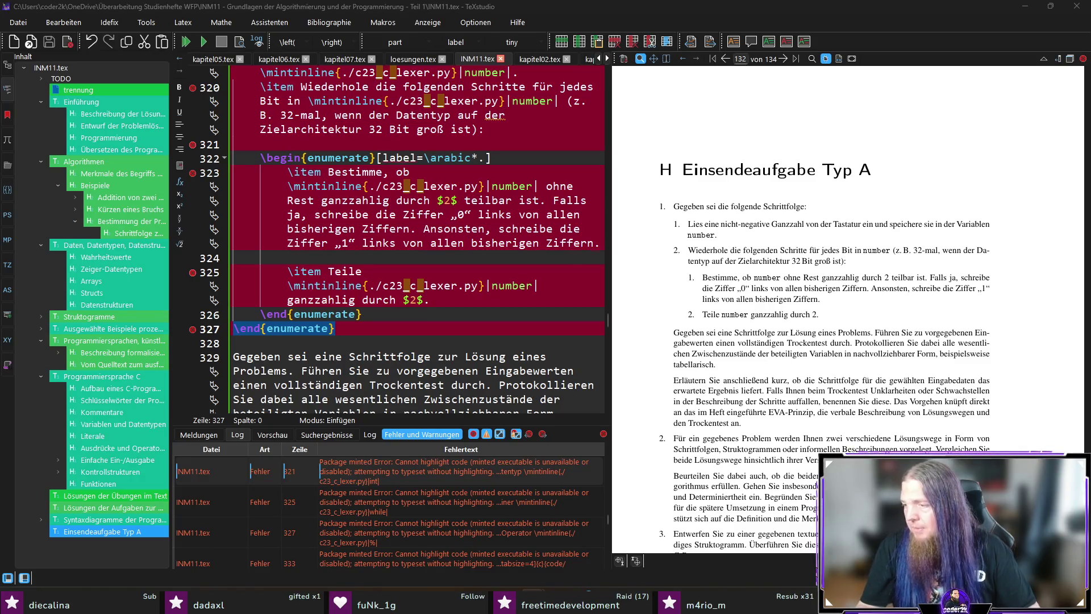
key(alt+Tab)
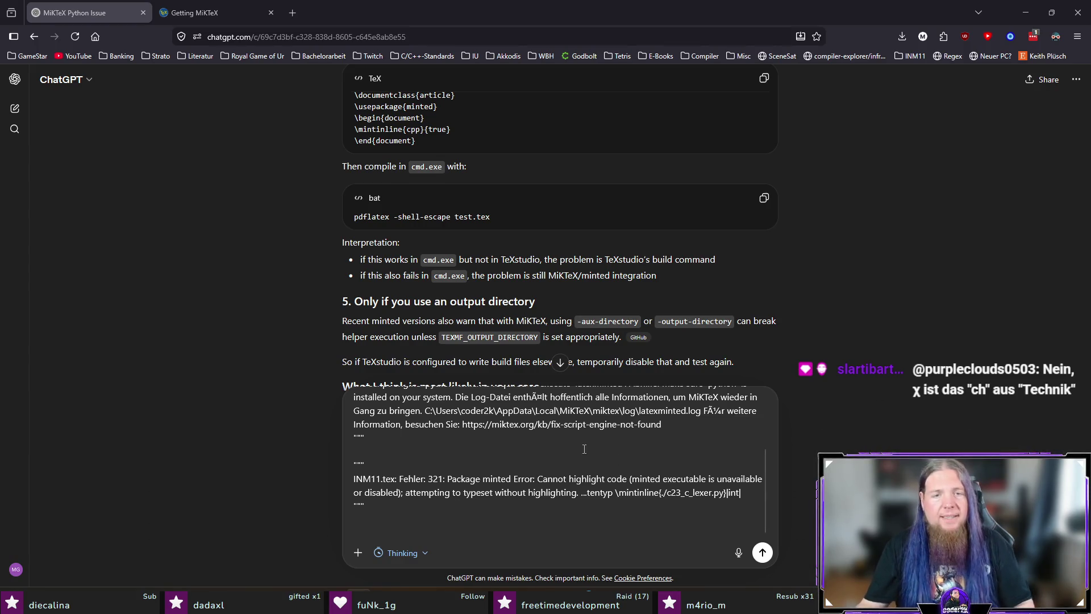
- Attach latexminted.log from the MiKTeX log folder to the draft and start a note line below the text
drag(634, 415, 424, 413)
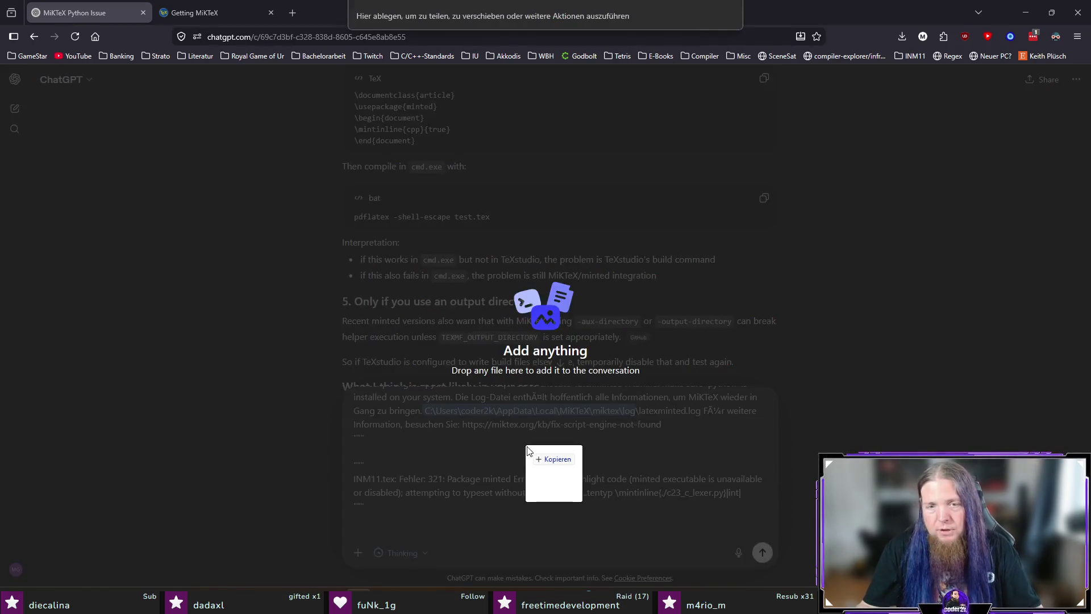
drag(551, 475, 528, 445)
click(637, 458)
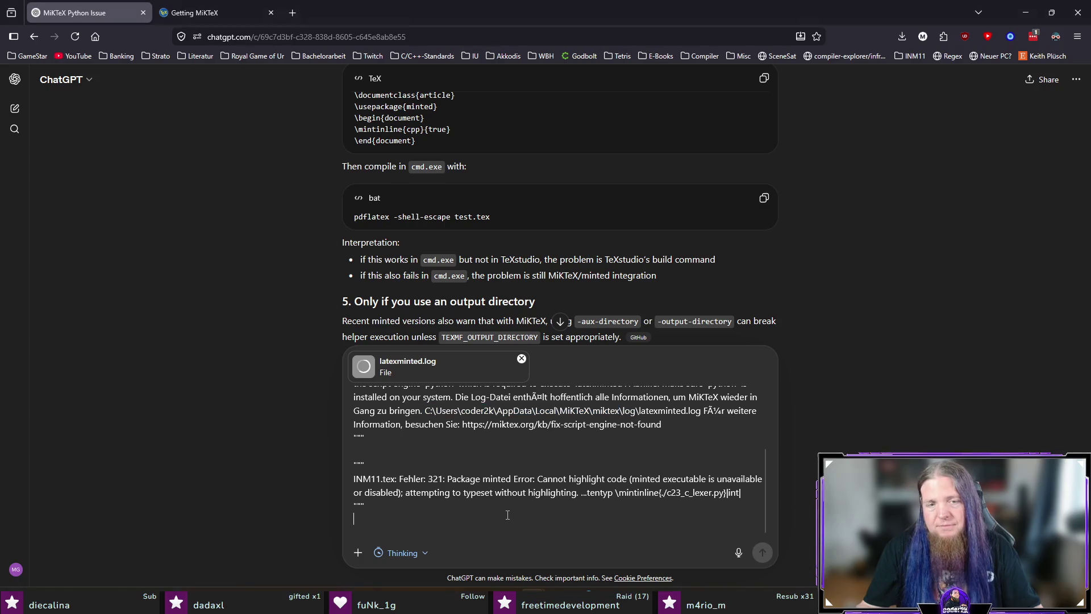
key(shift+Return)
text(Also see the attached log file.)
scroll(661, 363, down, 2)
scroll(661, 249, down, 1)
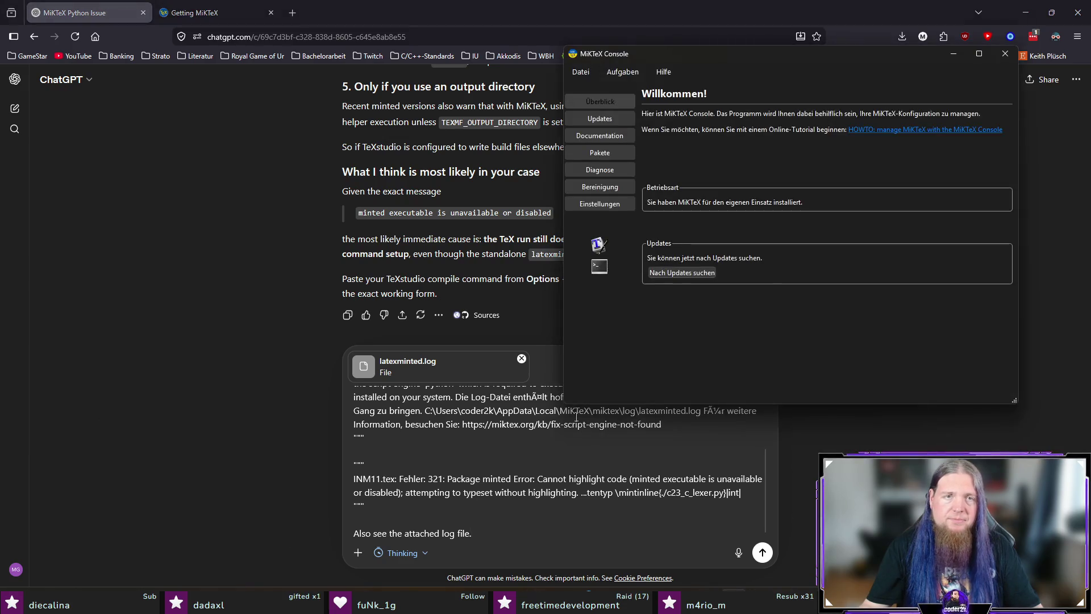
- Copy the PdfLaTeX command line from TeXstudio's build settings and return to ChatGPT
key(alt+Tab)
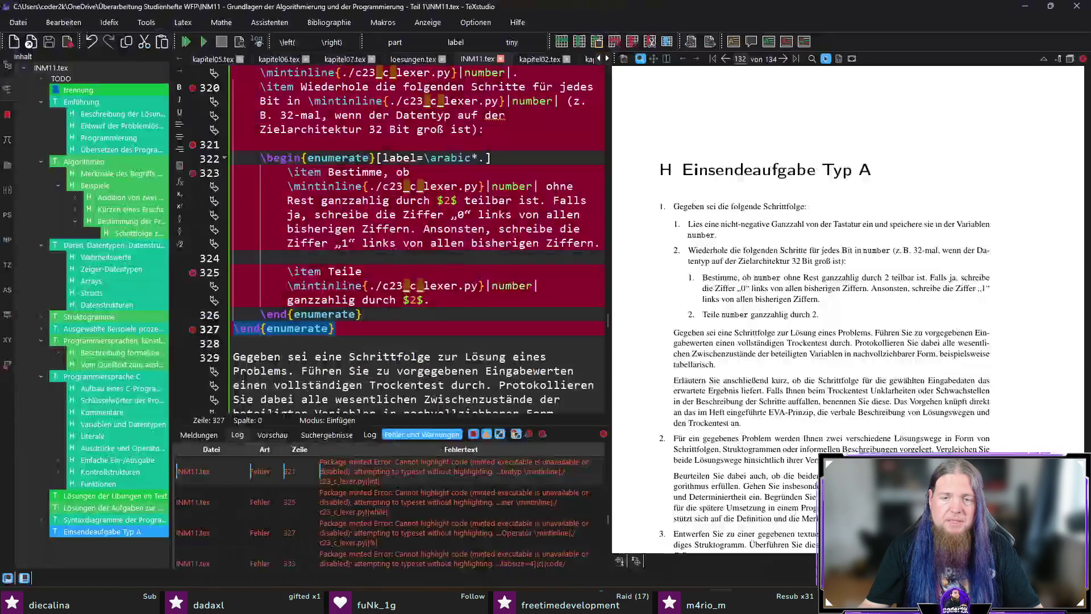
click(472, 25)
click(485, 41)
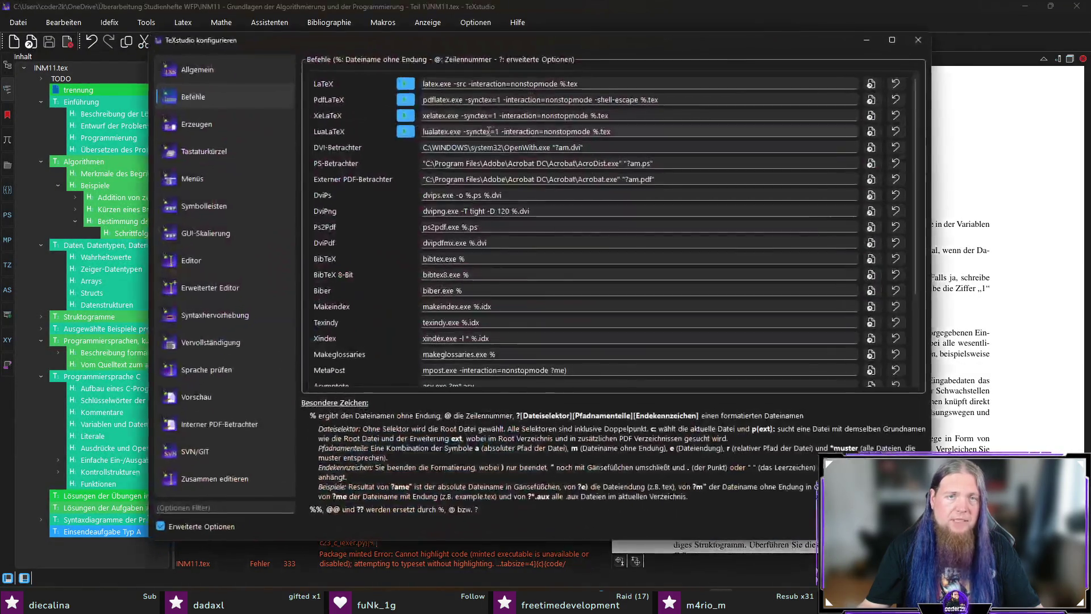
drag(661, 99, 423, 100)
key(ctrl+c)
key(Escape)
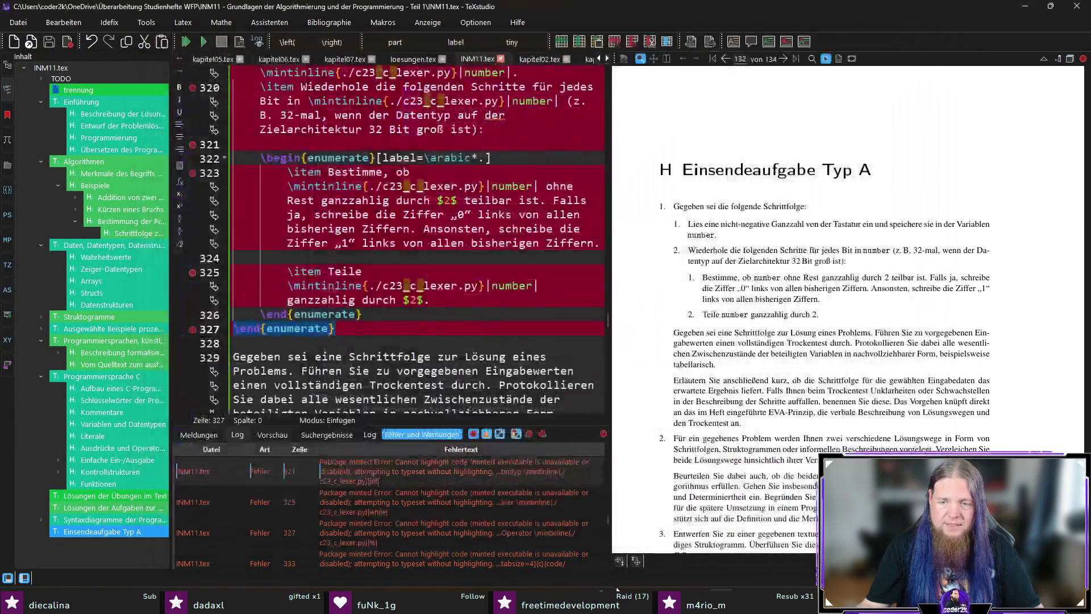
key(alt+Tab)
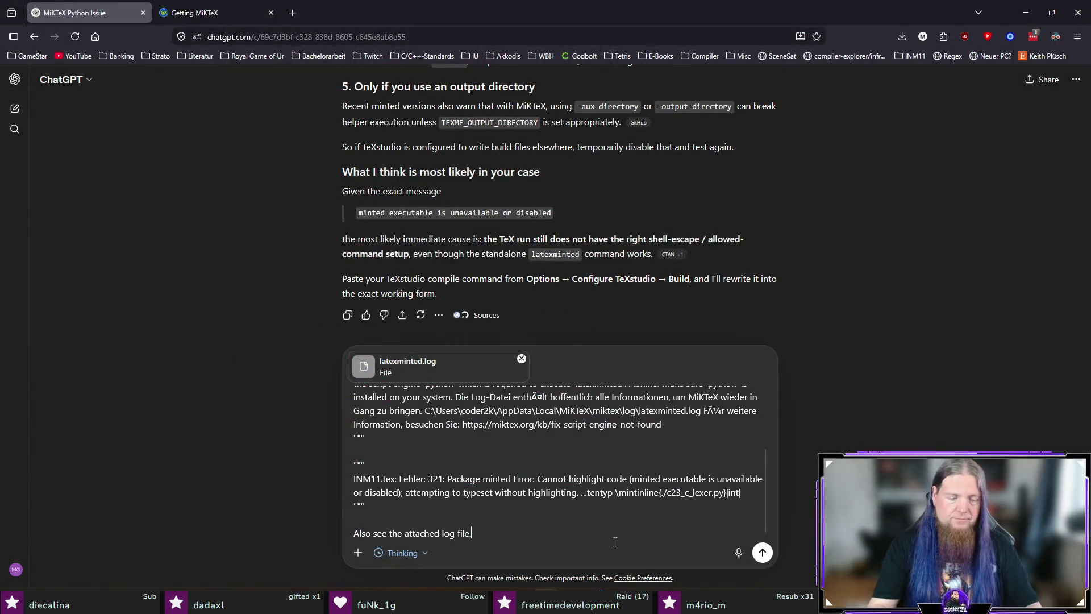
- Add the pdflatex build command line and the miktex.ini edit note, then send the report
key(shift+Return)
key(shift+Return)
text(The configured build command is this: `)
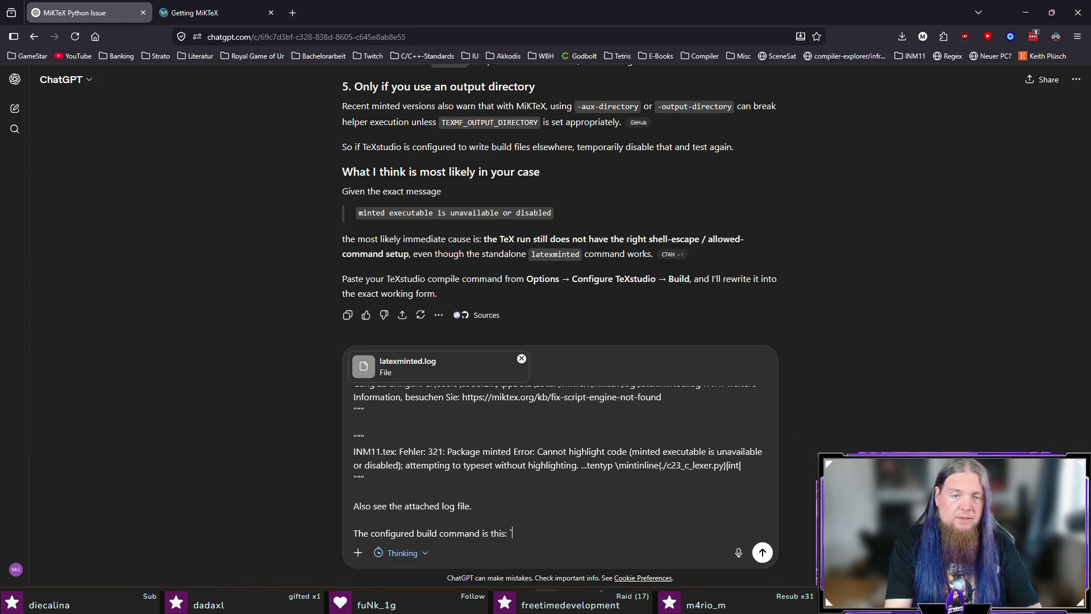
key(ctrl+v)
text(`)
key(shift+Return)
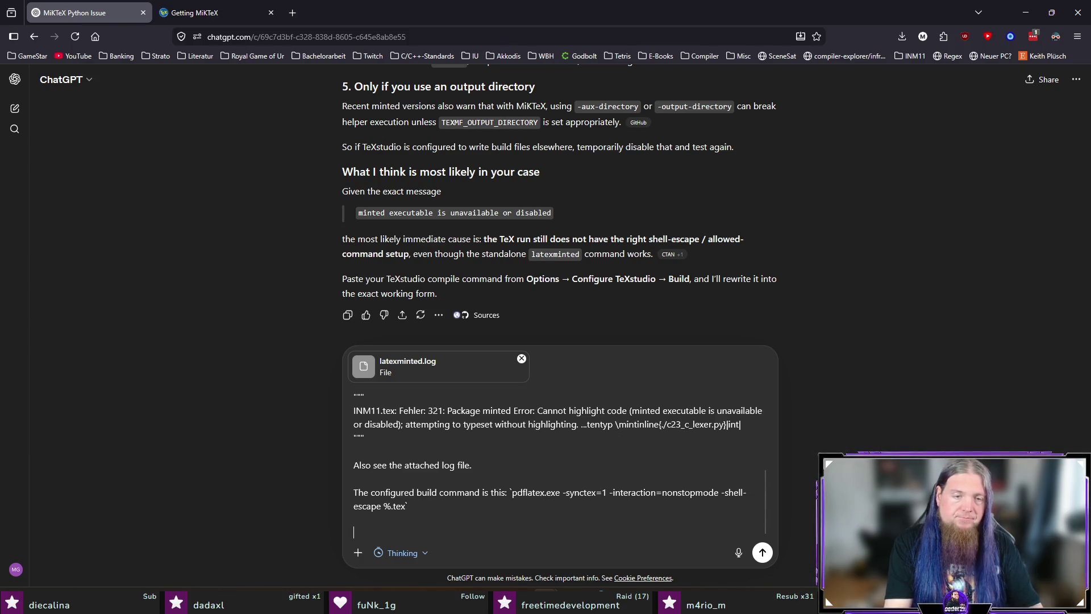
text(edited)
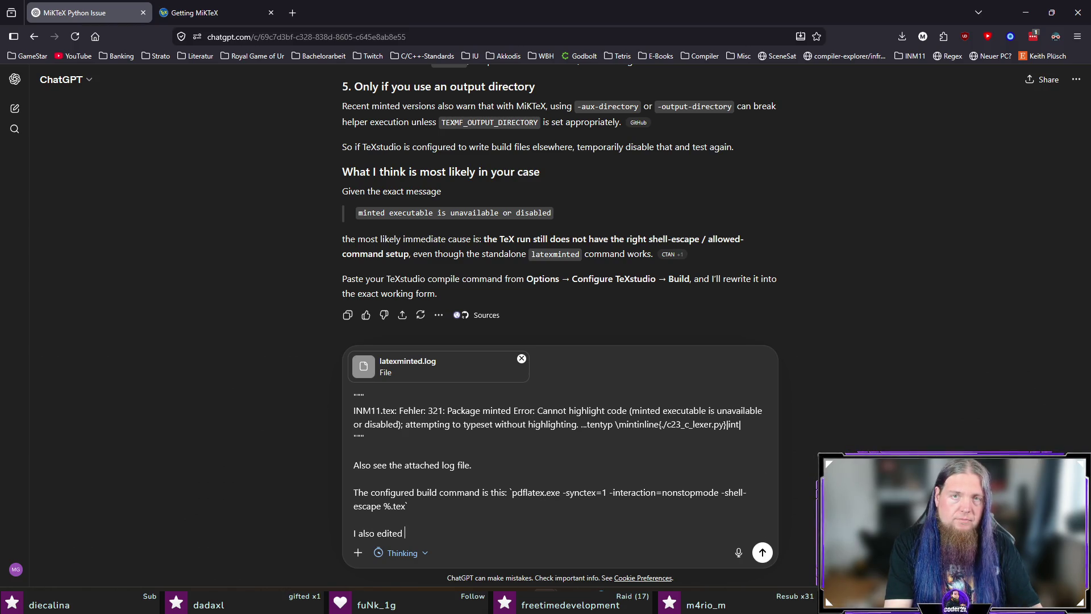
scroll(703, 170, up, 5)
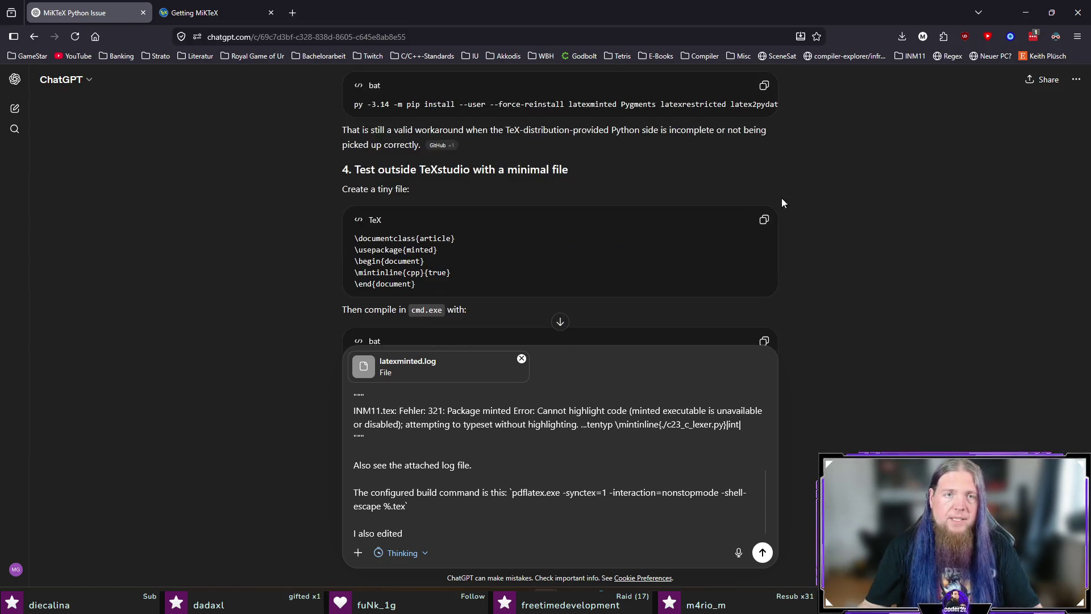
text(miktex.in)
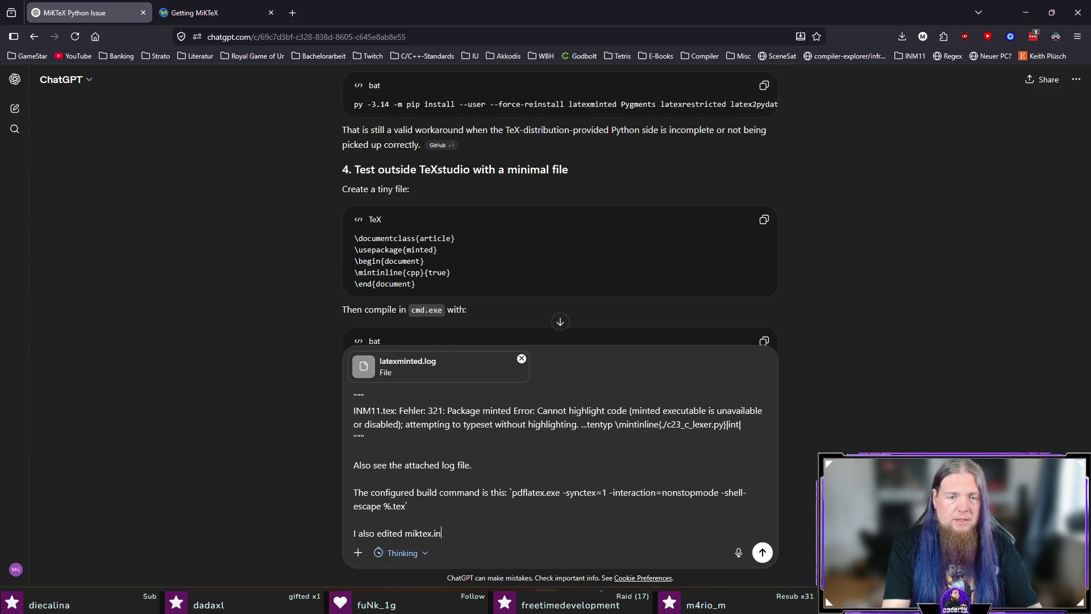
text(i as you suggested)
key(Return)
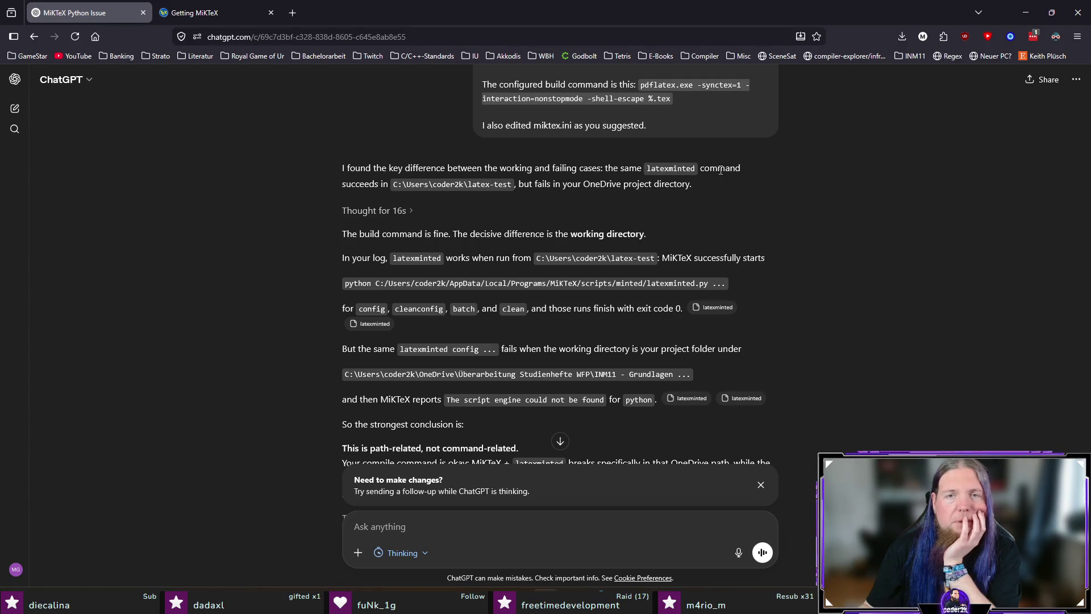
- Read the reply blaming the non-ASCII OneDrive project path, then switch to the terminal
drag(422, 187, 512, 186)
drag(596, 185, 684, 184)
click(739, 210)
scroll(474, 221, down, 1)
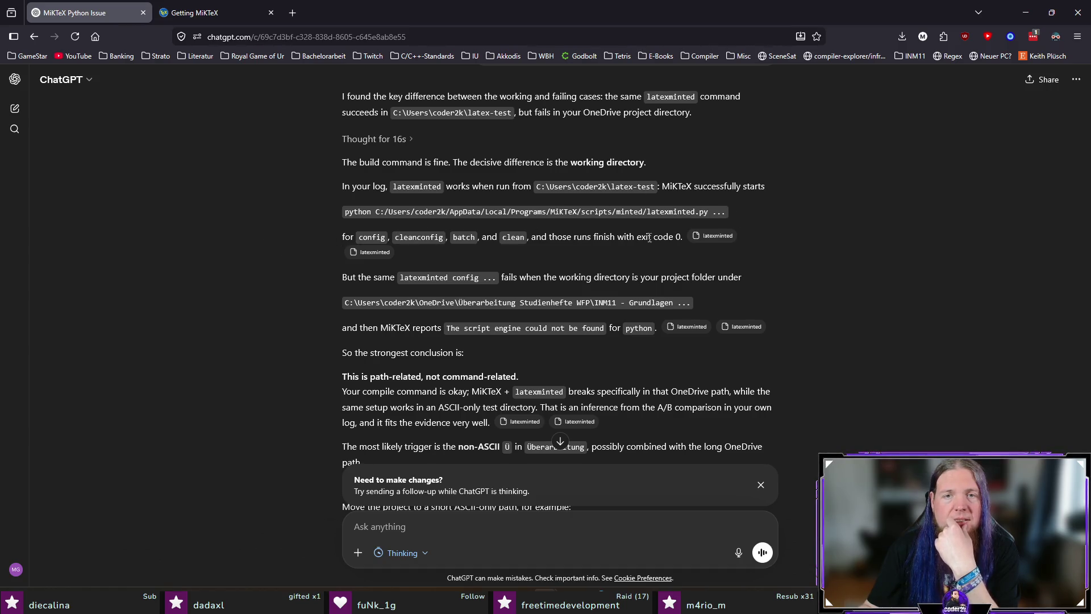
scroll(237, 282, down, 1)
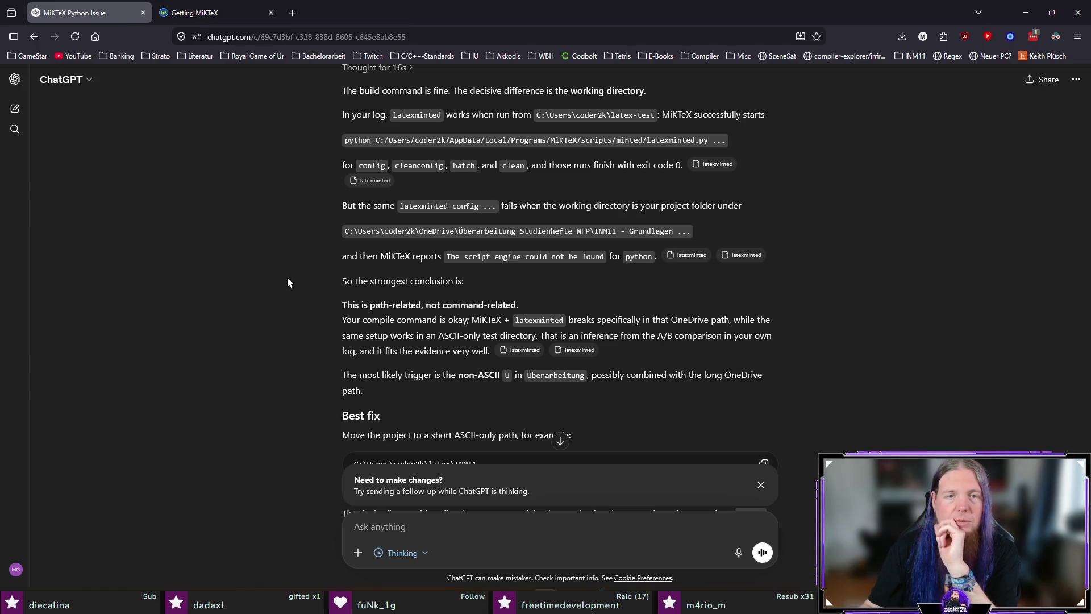
scroll(288, 279, down, 1)
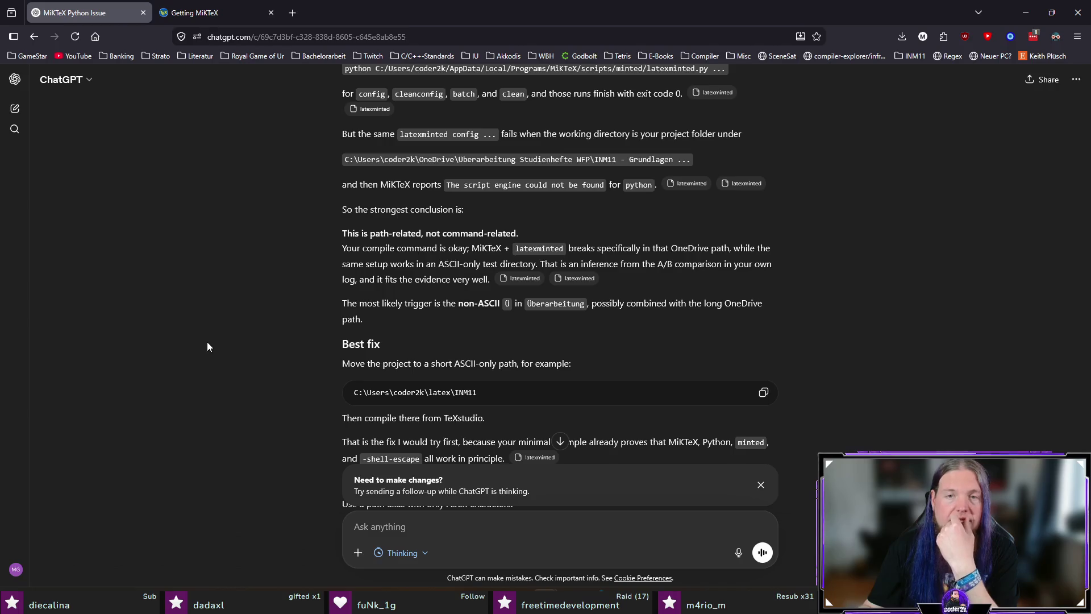
scroll(207, 347, down, 1)
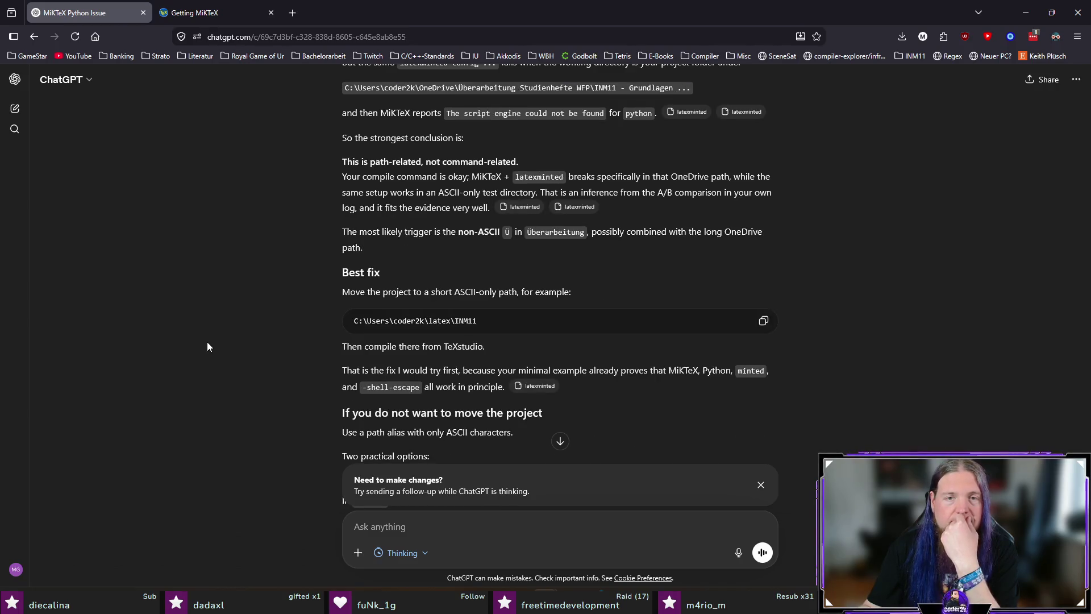
scroll(267, 332, down, 1)
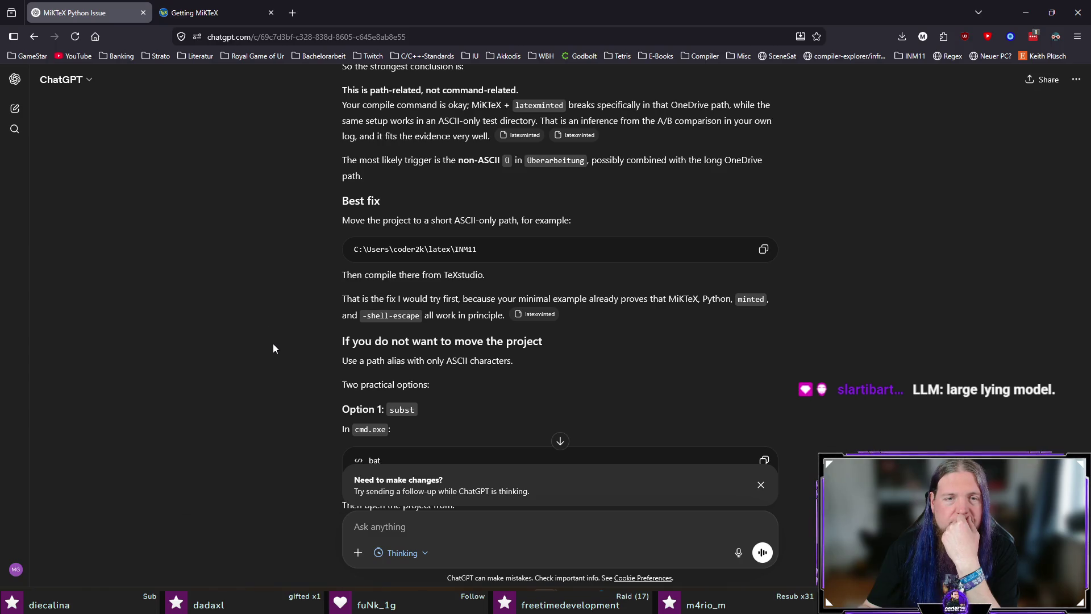
scroll(273, 344, down, 1)
scroll(273, 344, down, 1)
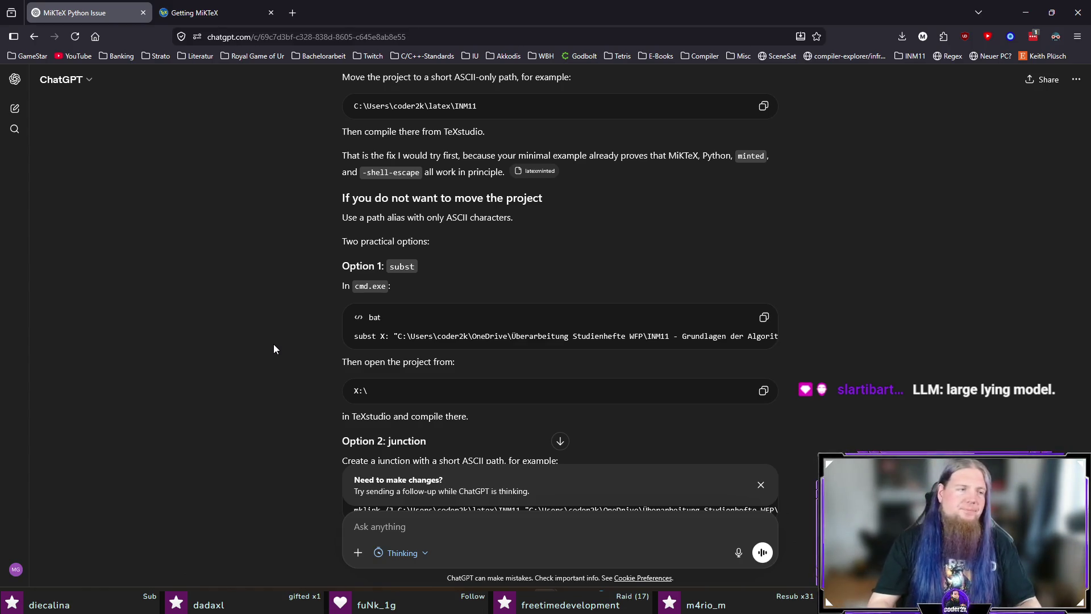
key(alt+Tab)
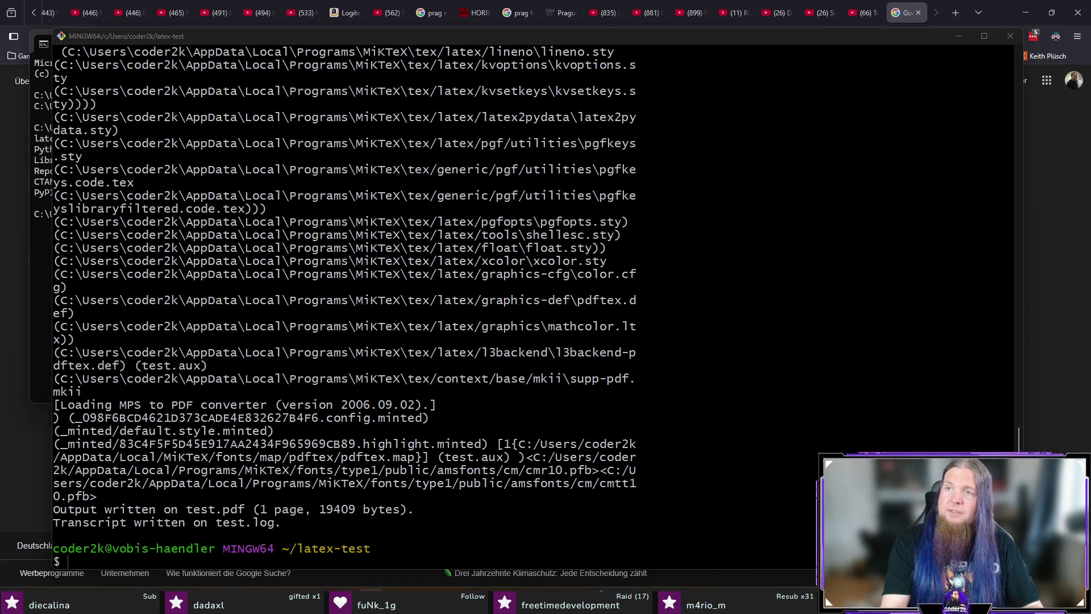
- Open a command prompt in the OneDrive project folder and rerun 'latexminted --version' in the earlier prompt
key(Return)
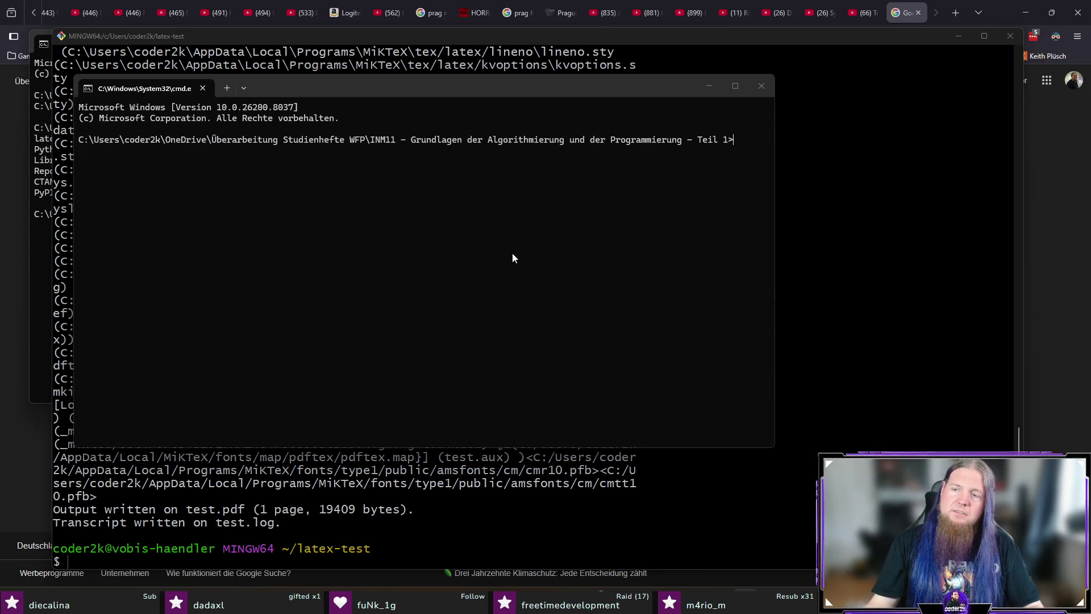
click(844, 282)
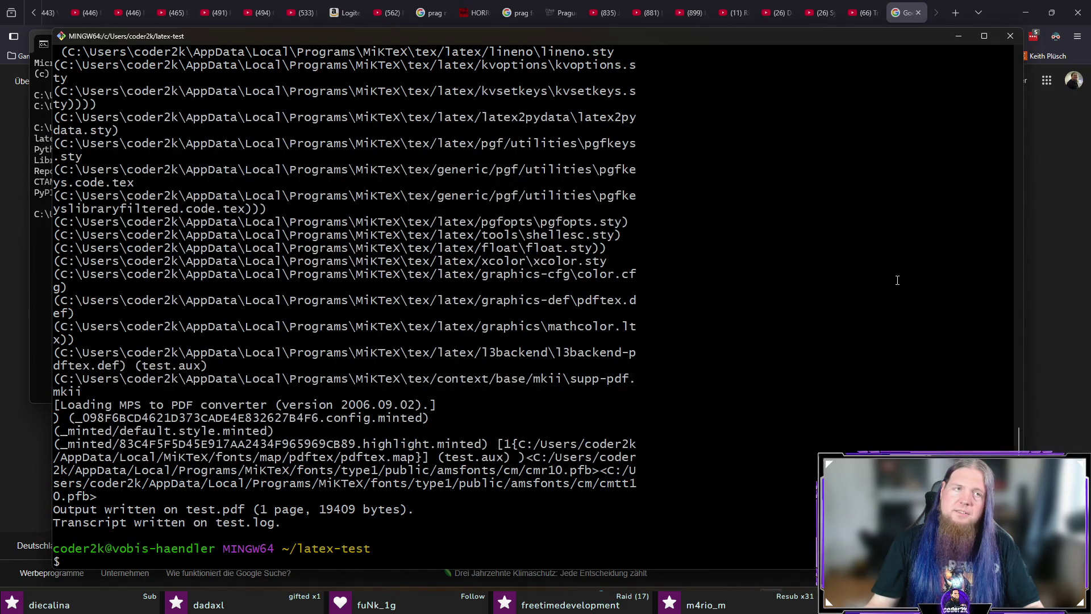
key(alt+Tab)
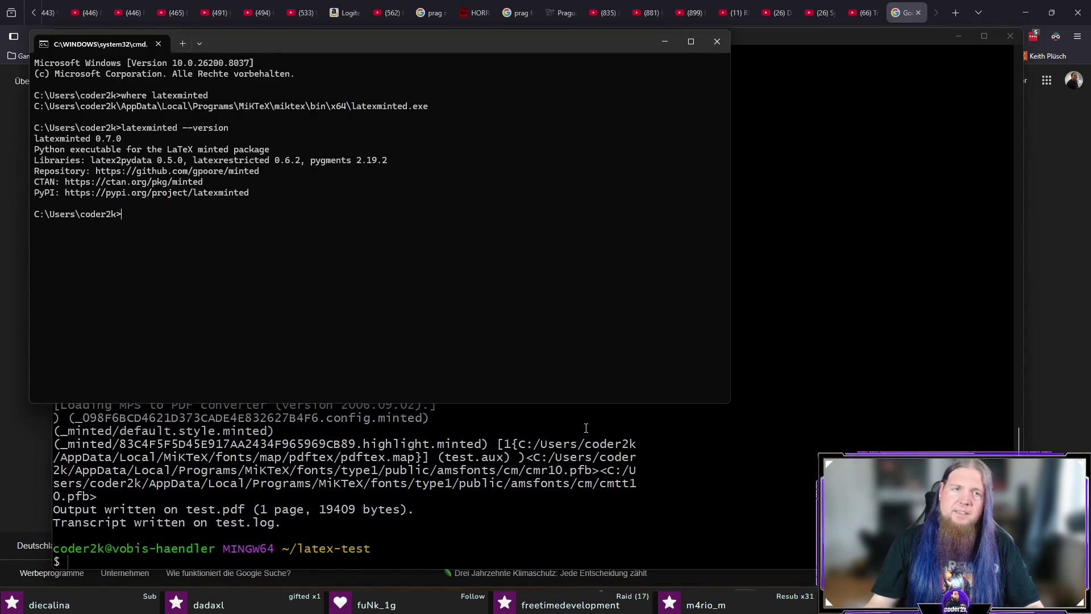
key(Up)
key(Up)
key(Down)
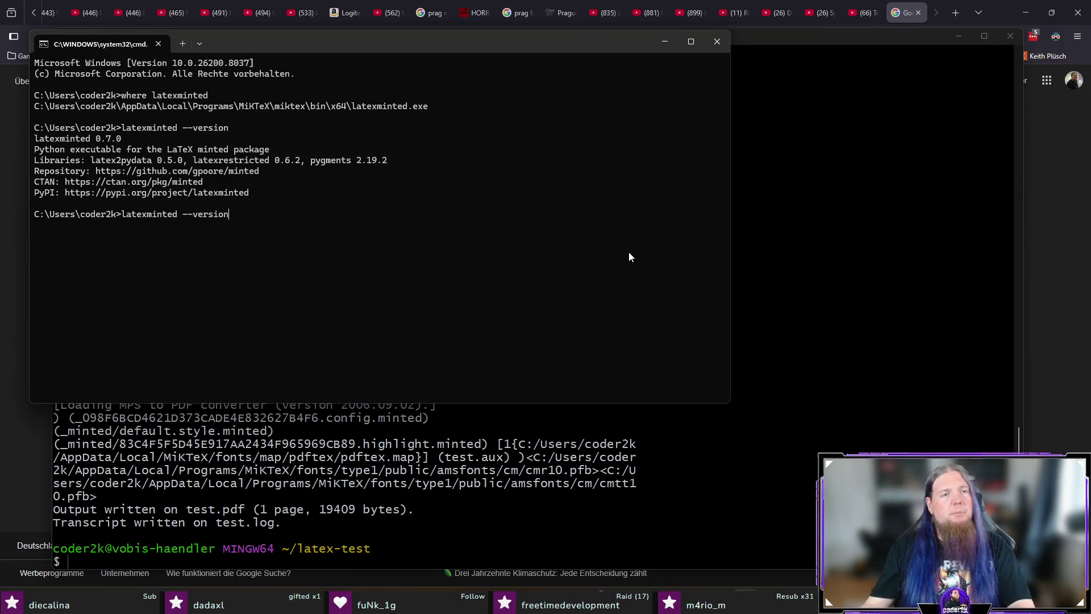
key(Return)
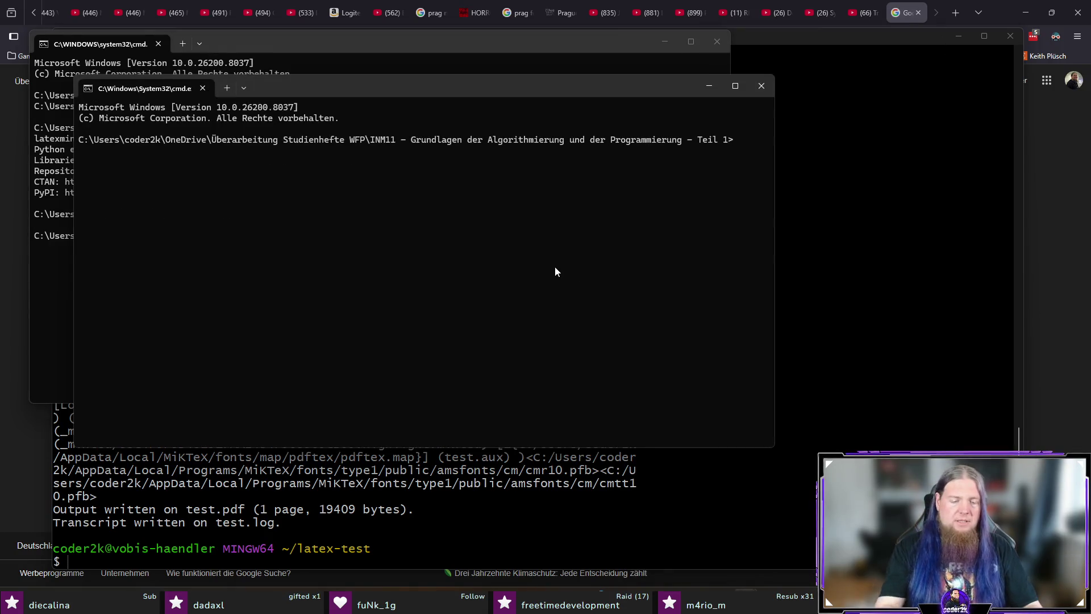
text(pdflatex -shell)
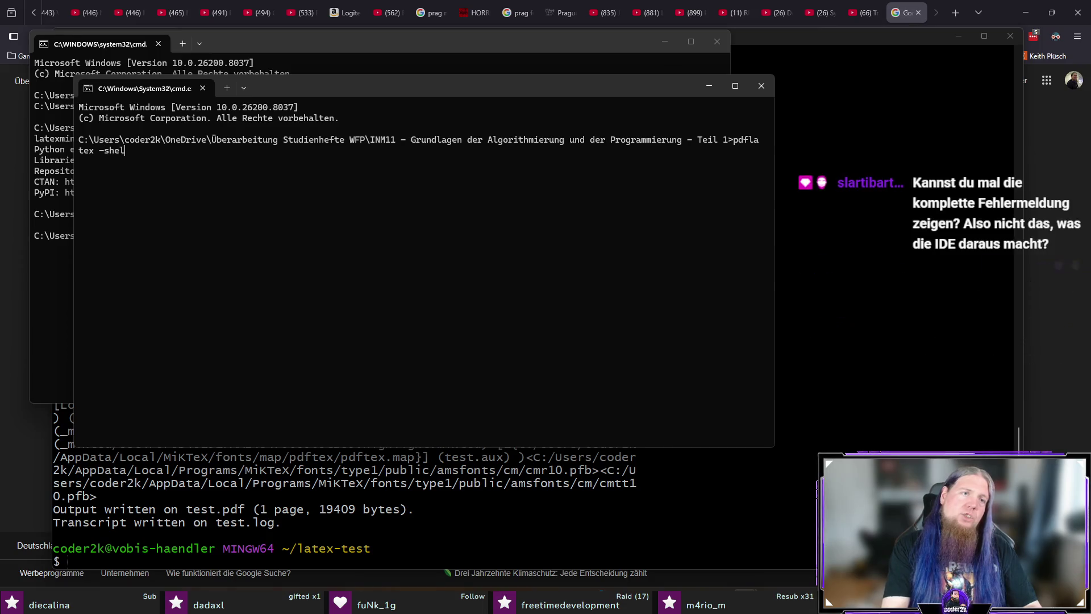
text(-escape)
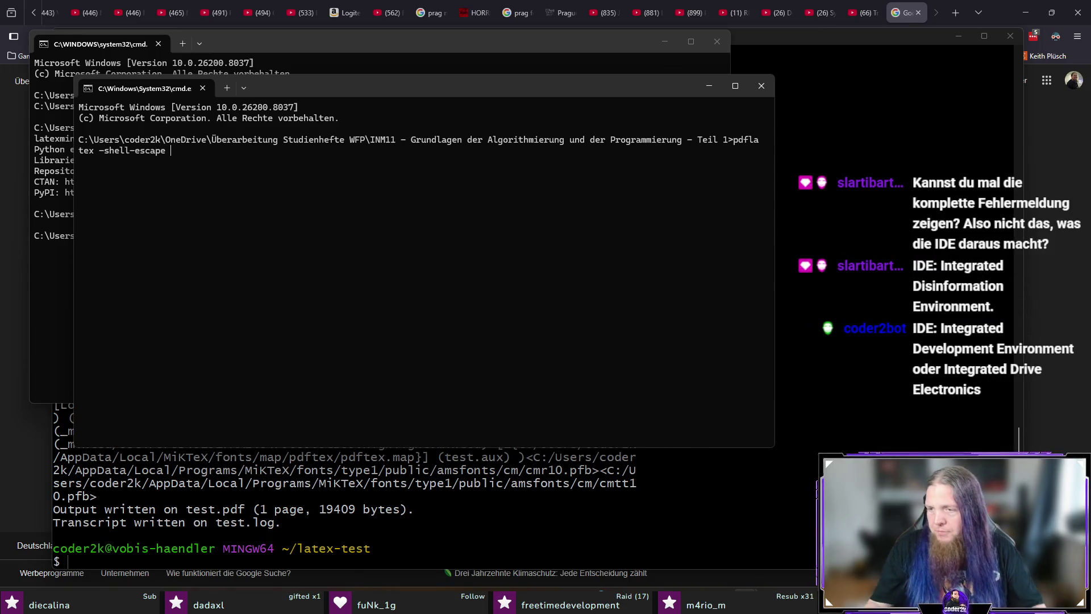
text( INM11.tex)
- Run 'pdflatex -shell-escape INM11' to reproduce the python-not-found error, then start and exit Python 3.14.3
key(Return)
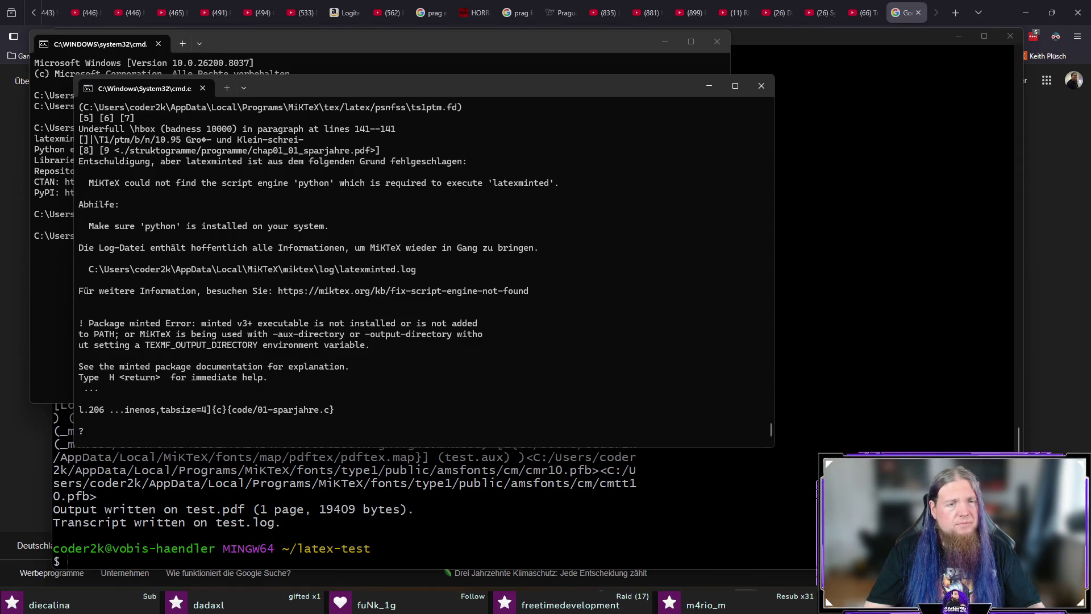
key(ctrl+c)
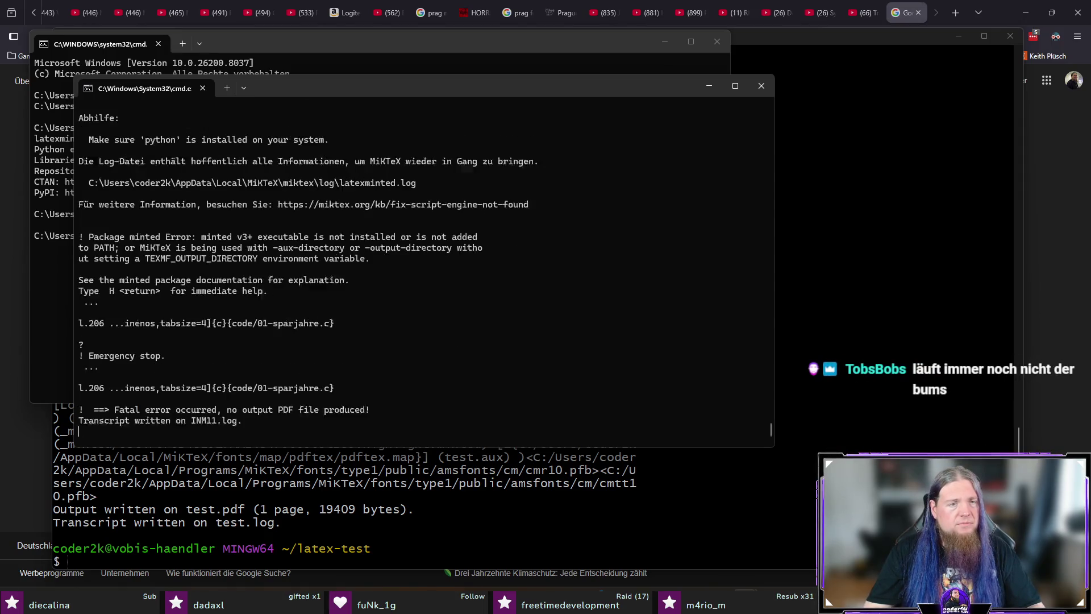
text(p)
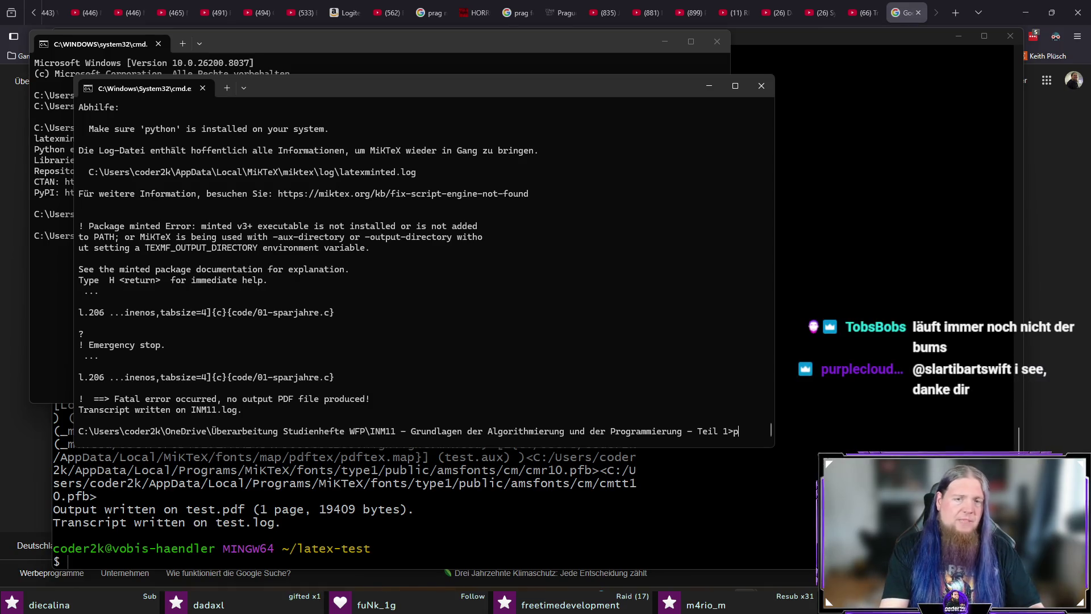
text(ython)
key(Return)
text(exit())
key(Return)
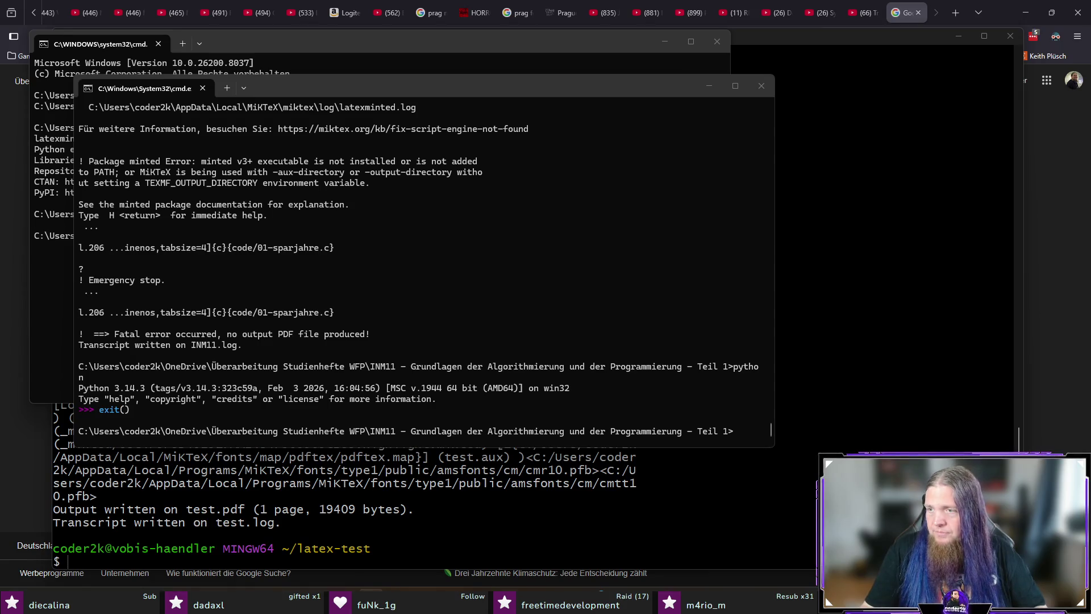
- Start a follow-up in ChatGPT saying the directory worked for months and command-line compiling also failed
click(629, 504)
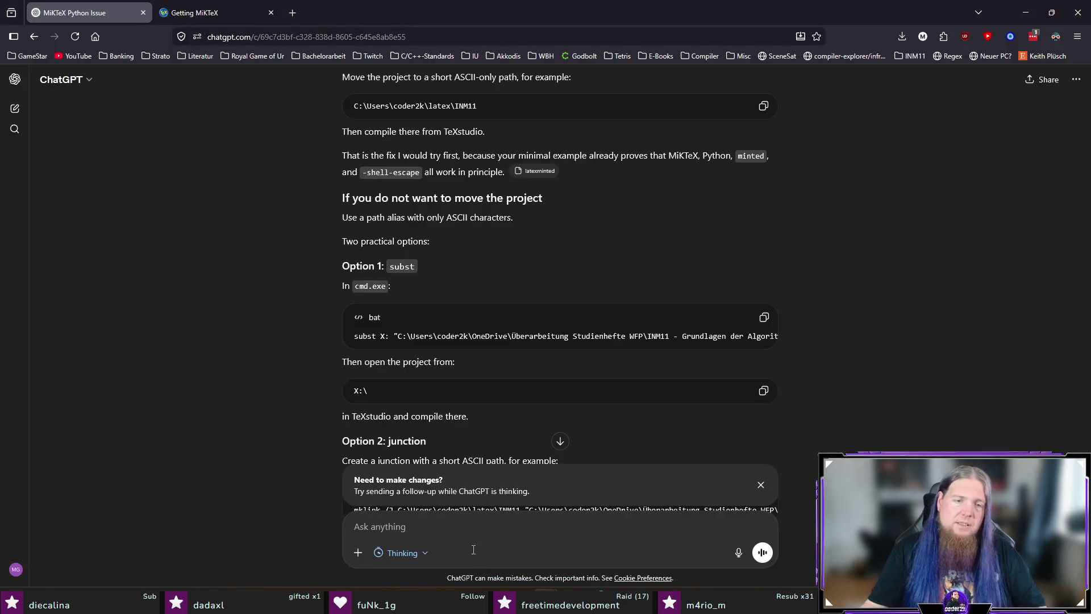
text(I wo)
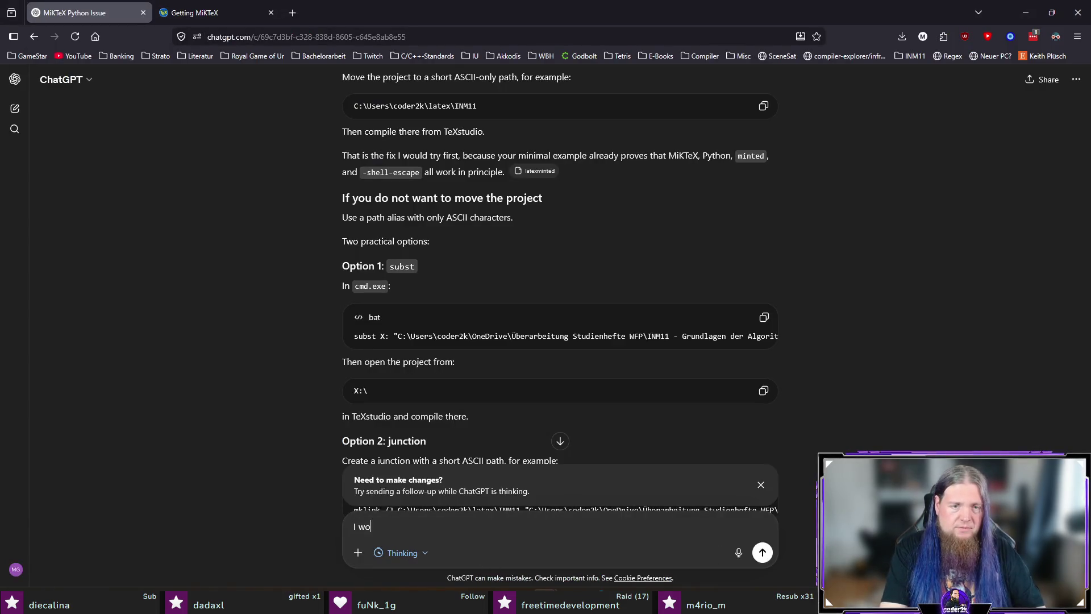
text(rk in this exact directory since month)
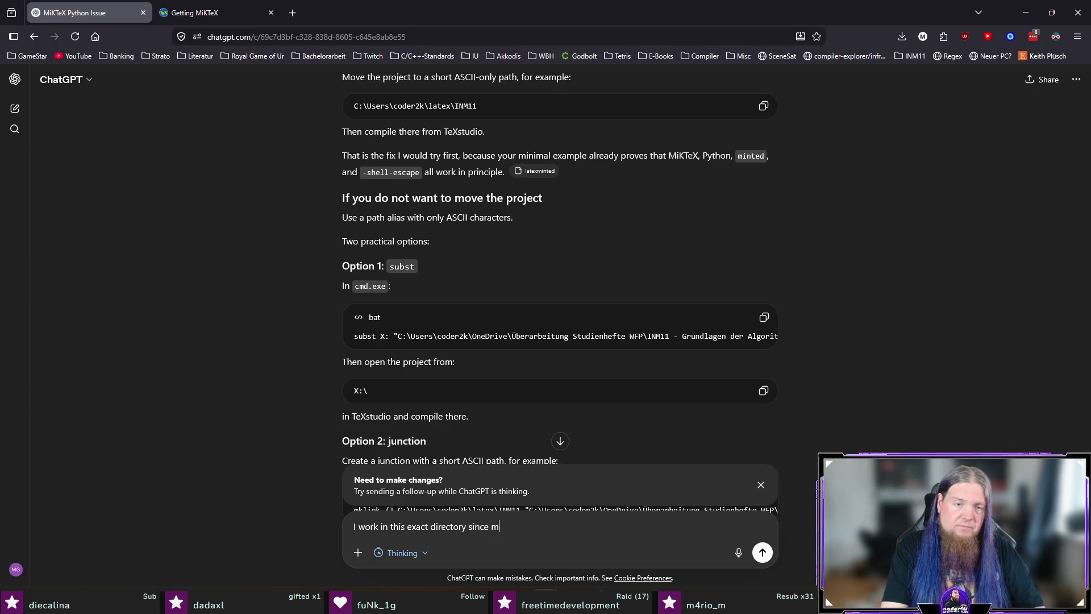
text(s and I j)
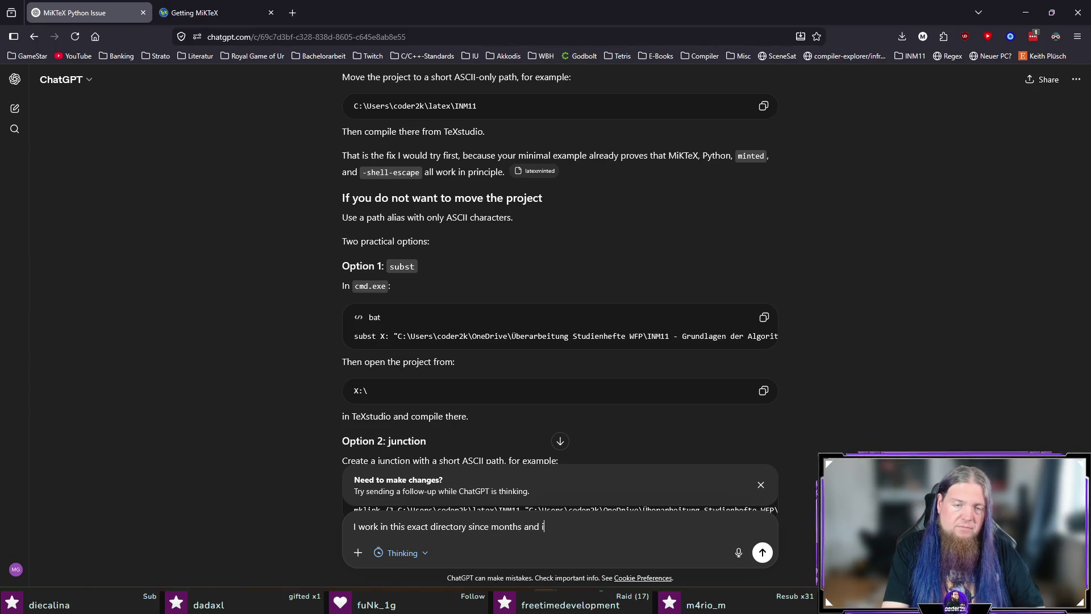
text(ust broke )
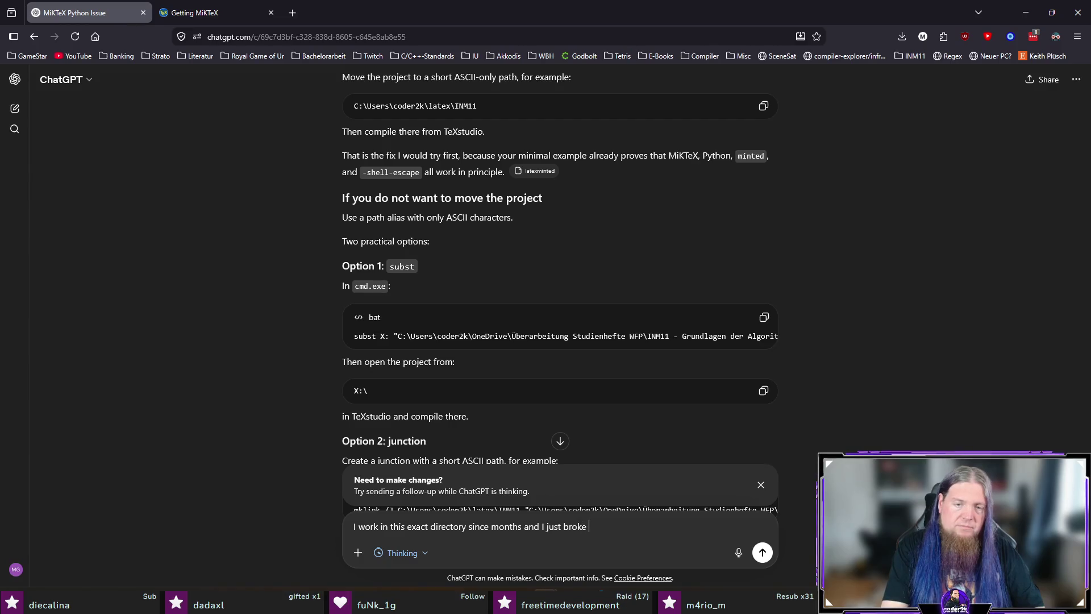
text(today. )
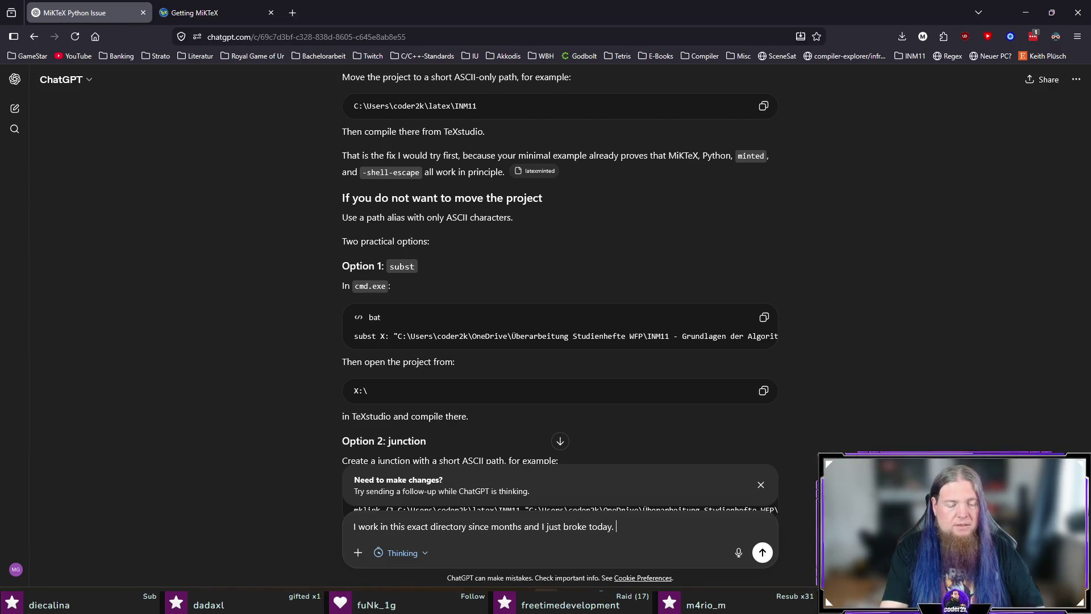
text(I tried invoking the compil)
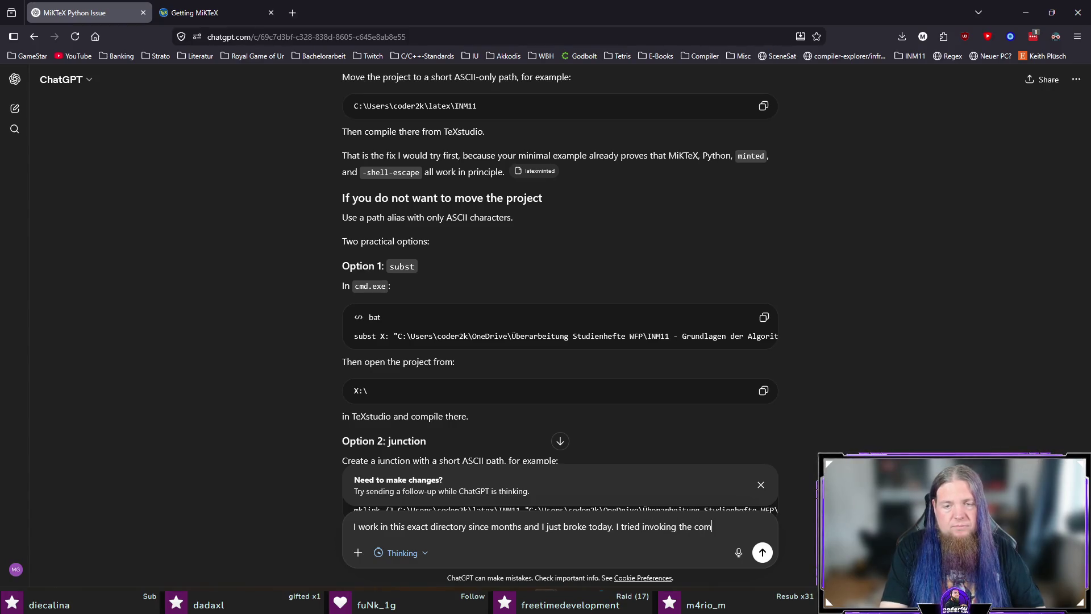
text(ation vi)
text(a command line)
text( in that direct)
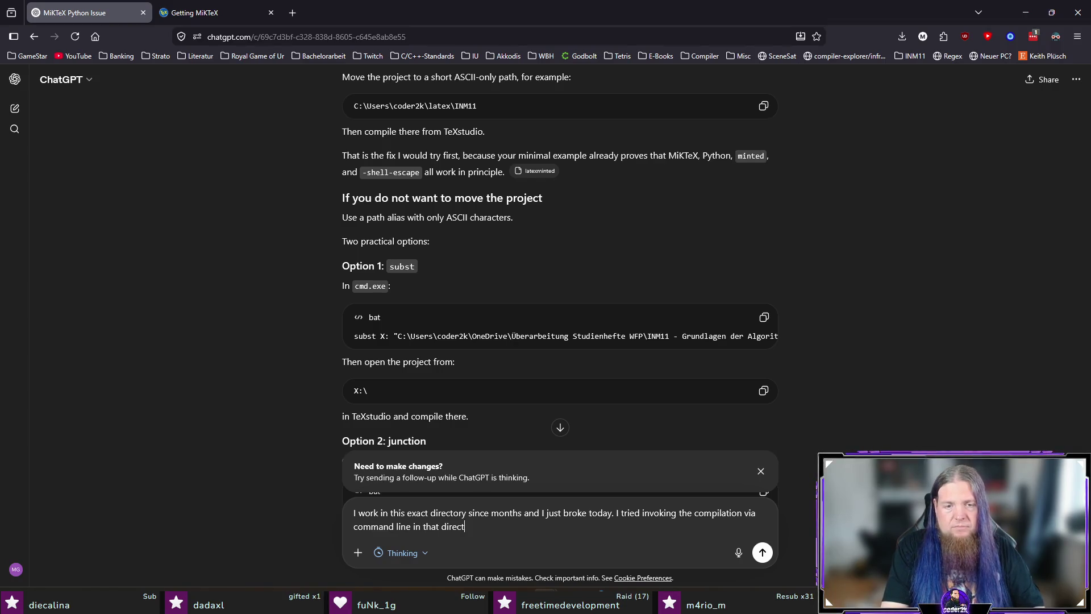
text(ory. See the attached logs.)
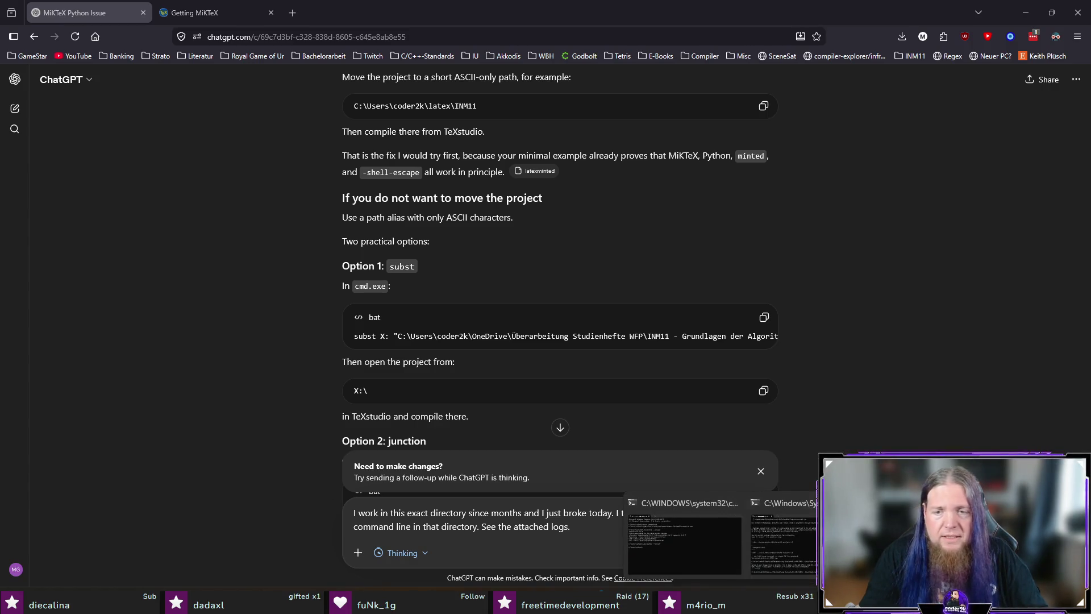
- Attach INM11.log from the failed compile to the follow-up and send it
click(721, 605)
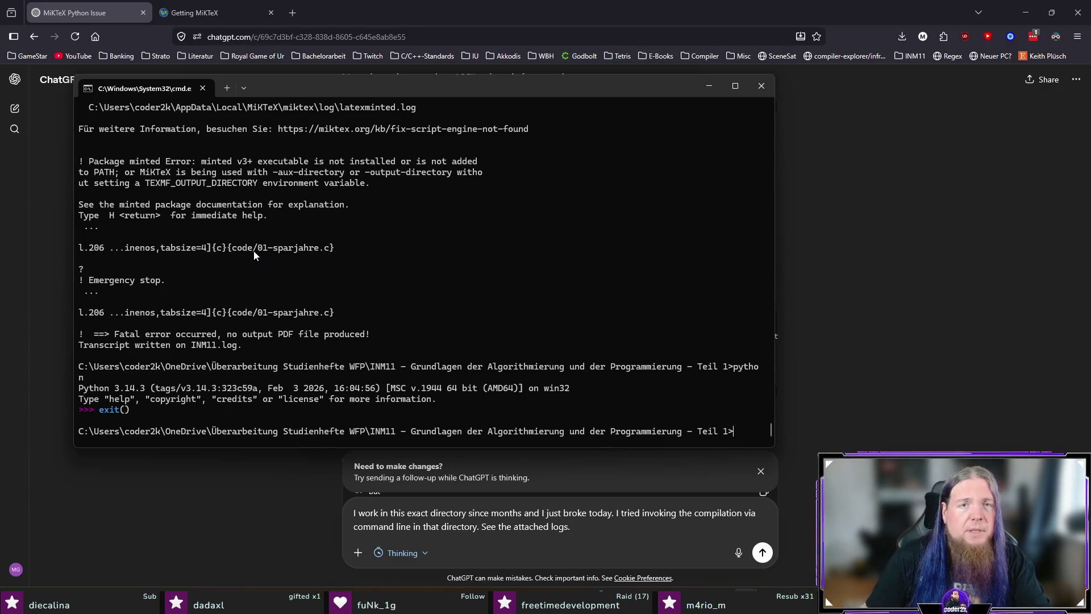
scroll(254, 251, up, 1)
scroll(253, 250, up, 1)
scroll(254, 252, up, 1)
scroll(253, 251, up, 3)
scroll(253, 251, down, 6)
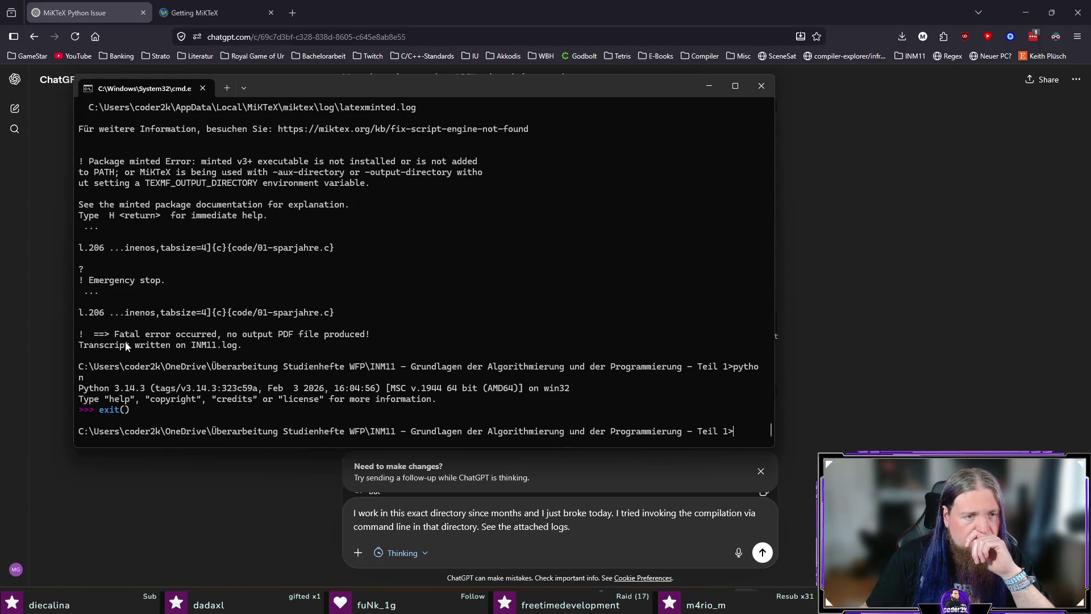
drag(191, 345, 239, 345)
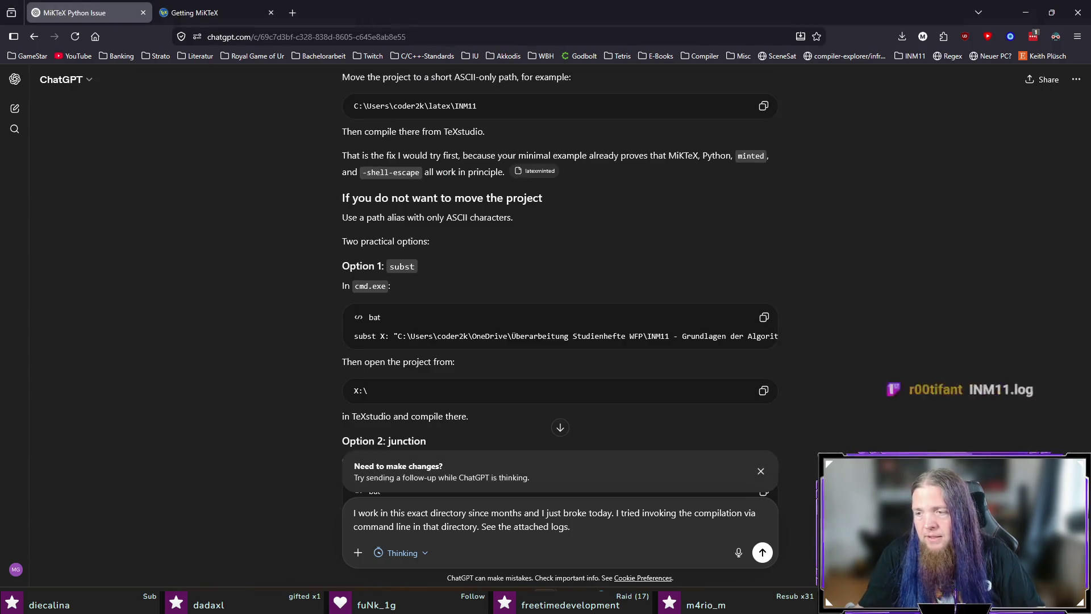
mouse_move(0, 554)
mouse_down()
mouse_move(571, 555)
mouse_move(566, 537)
mouse_up()
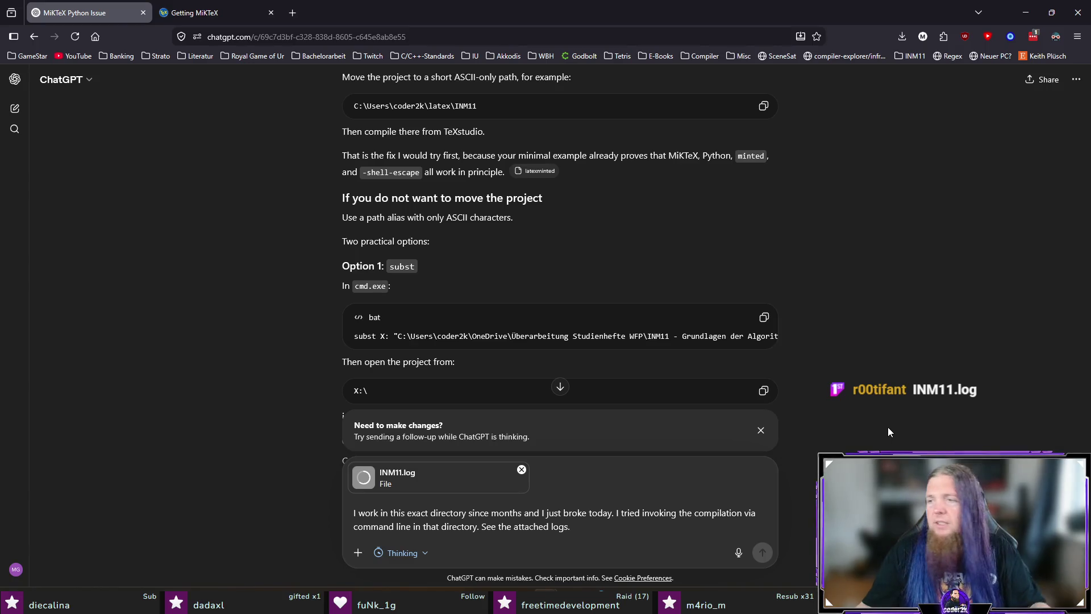
scroll(912, 353, down, 1)
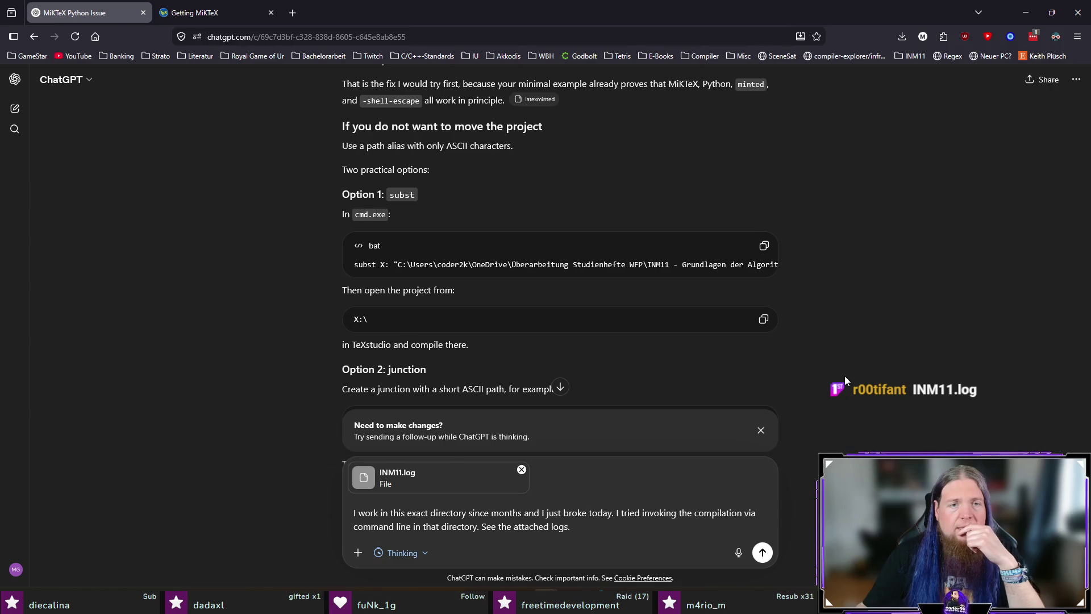
scroll(845, 376, down, 3)
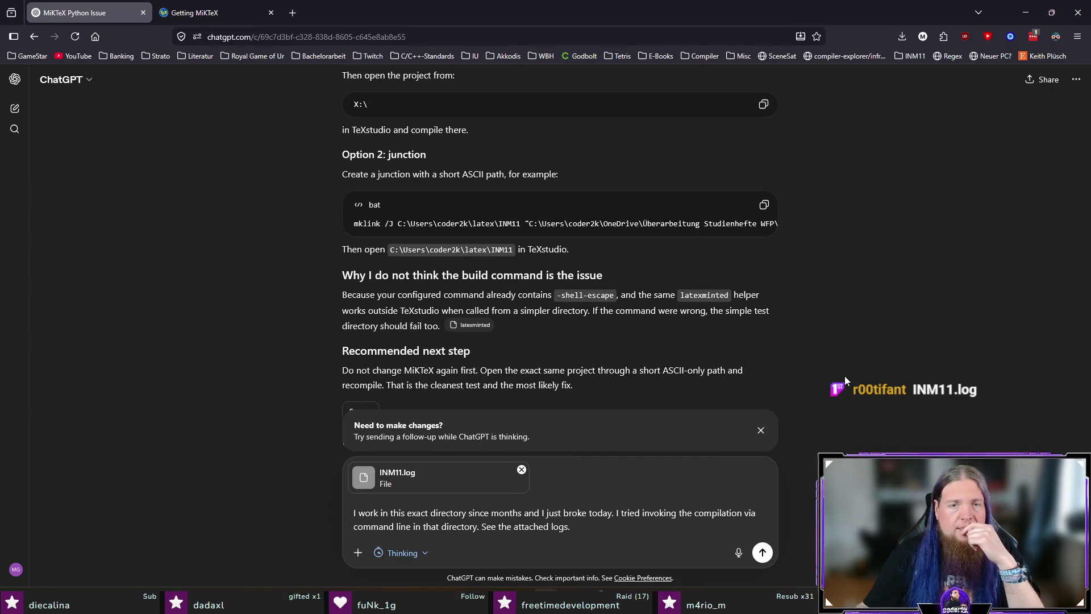
scroll(846, 376, down, 1)
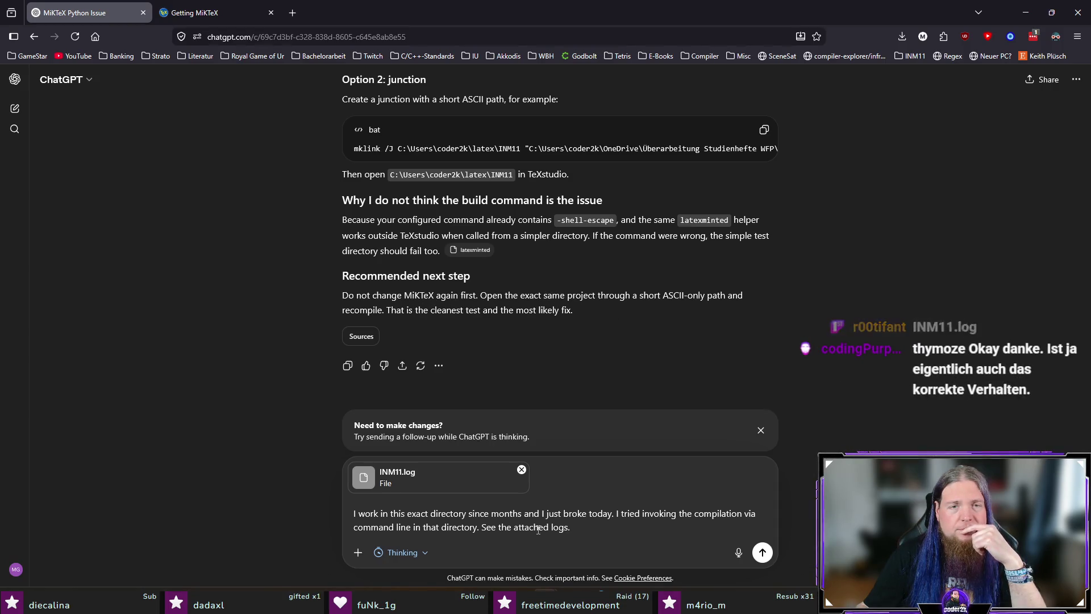
key(Return)
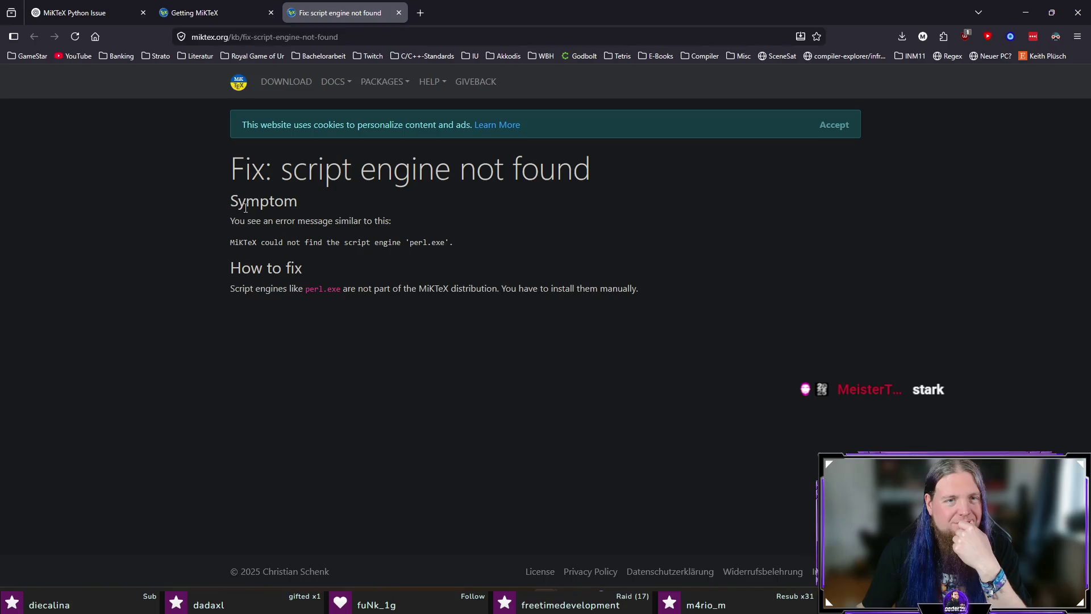
- Highlight the 'install them manually' sentence on the MiKTeX fix page, then close that tab
drag(499, 290, 558, 322)
click(324, 283)
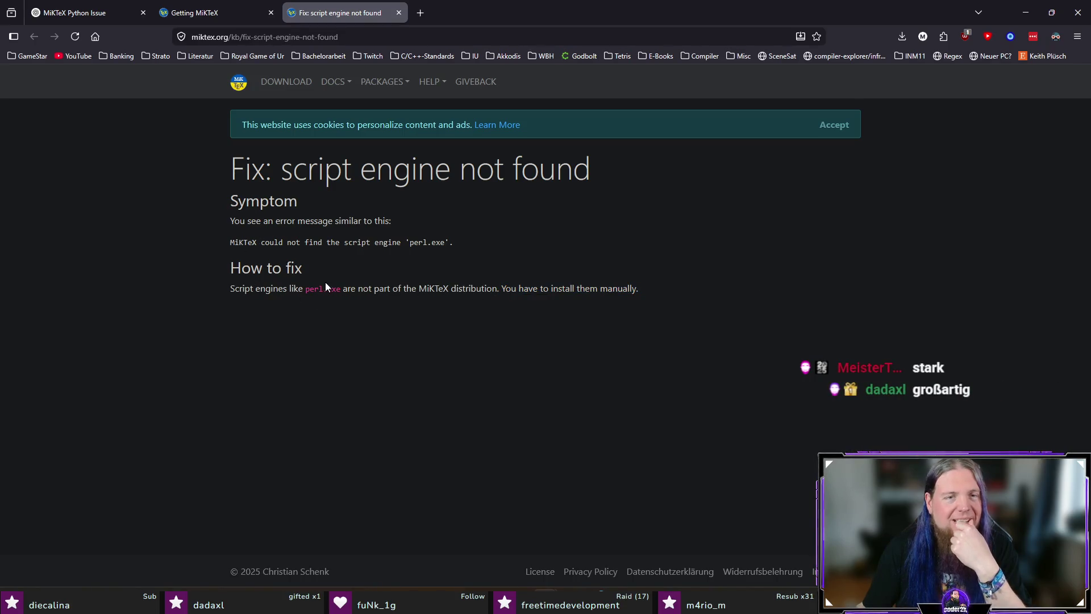
key(ctrl+w)
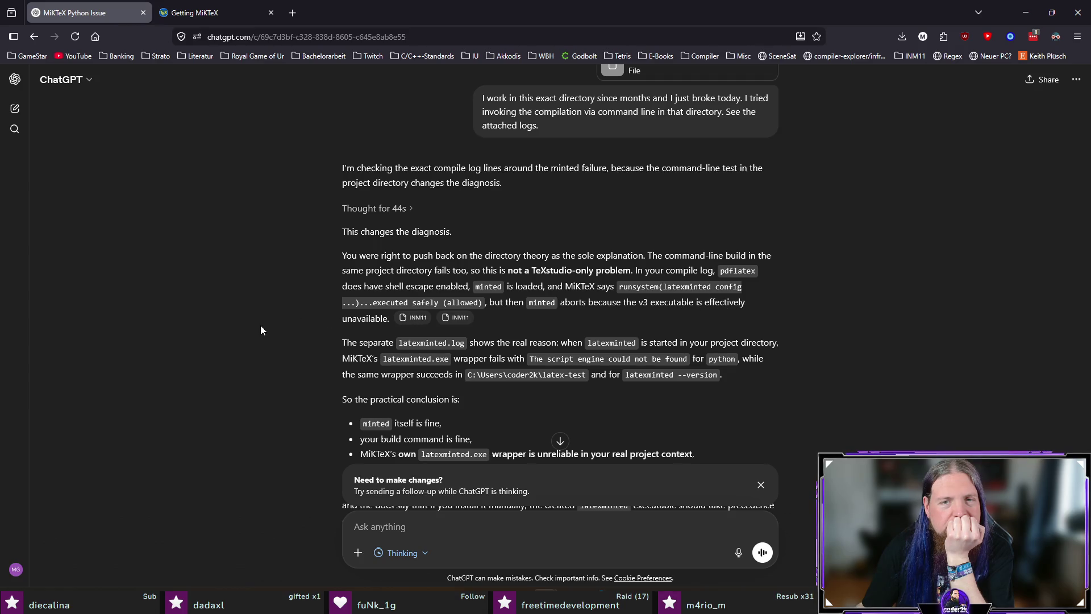
scroll(255, 332, down, 1)
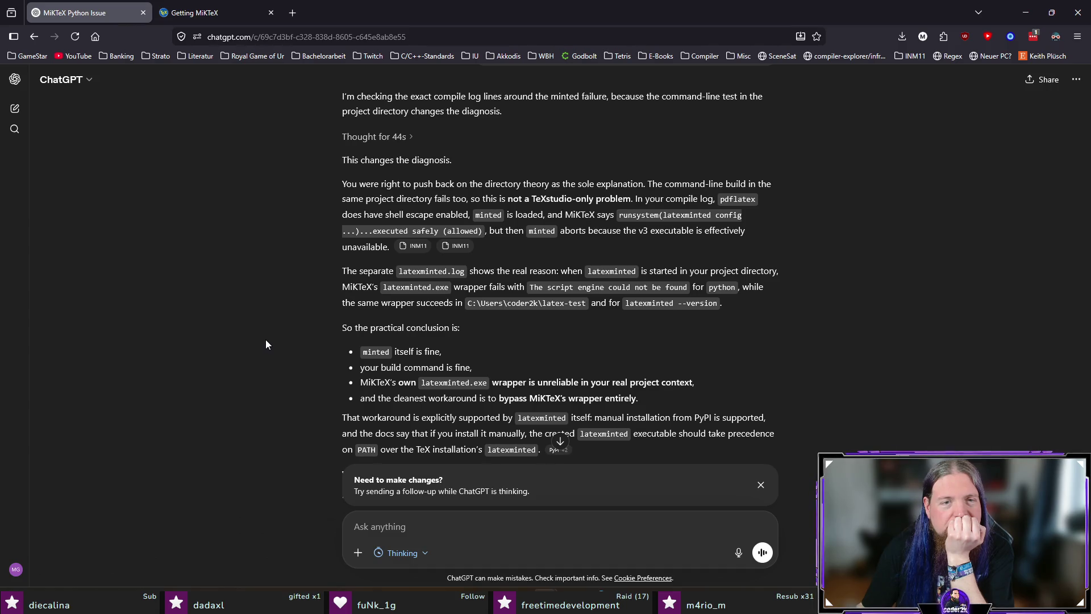
scroll(266, 343, down, 1)
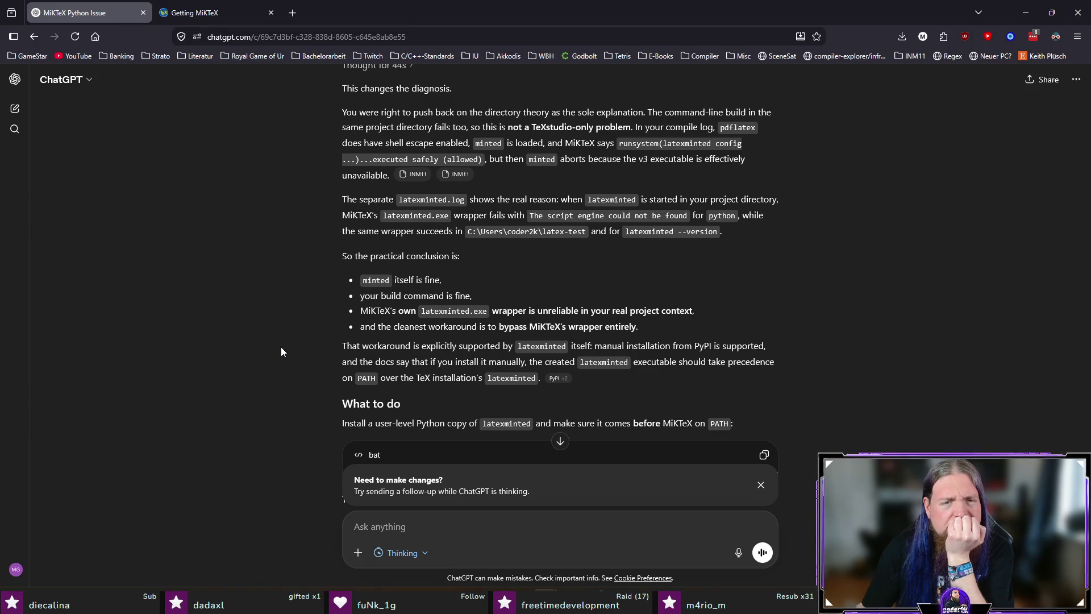
scroll(280, 351, down, 1)
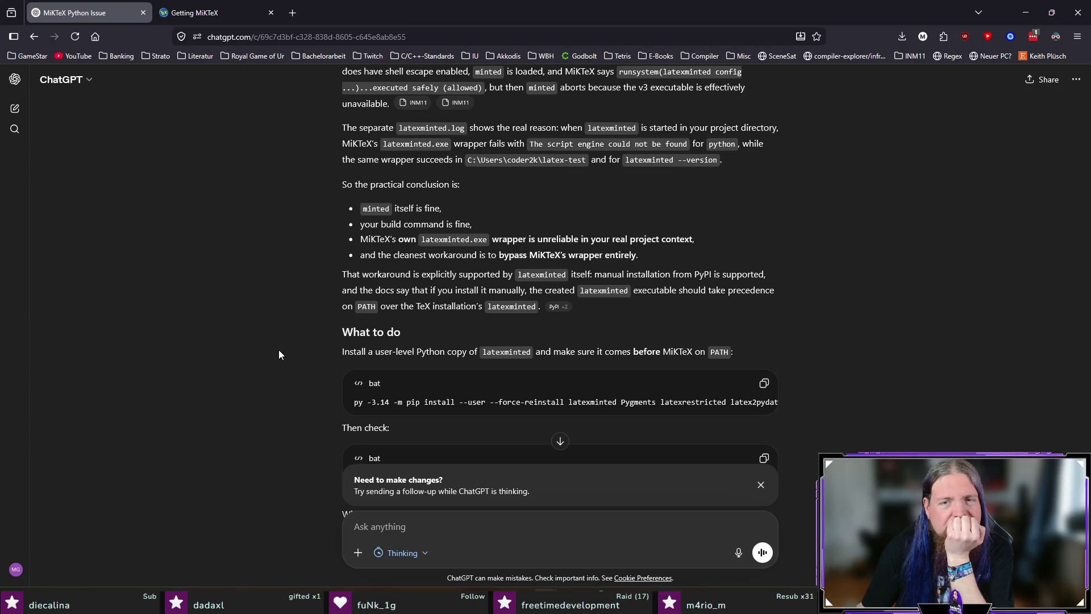
scroll(295, 338, down, 1)
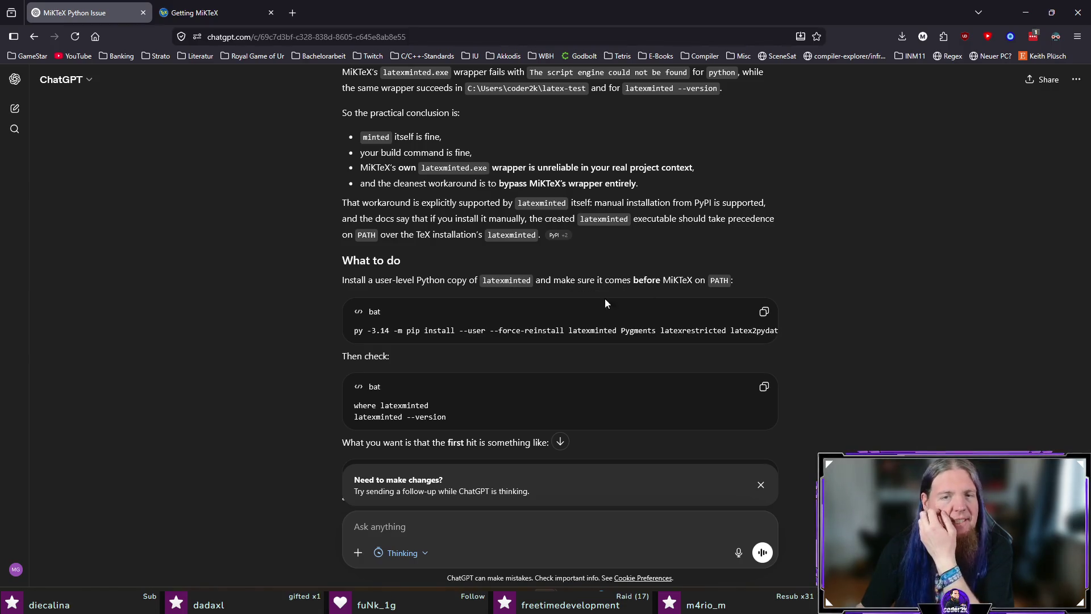
mouse_move(458, 340)
mouse_down()
mouse_move(511, 340)
mouse_move(415, 342)
mouse_up()
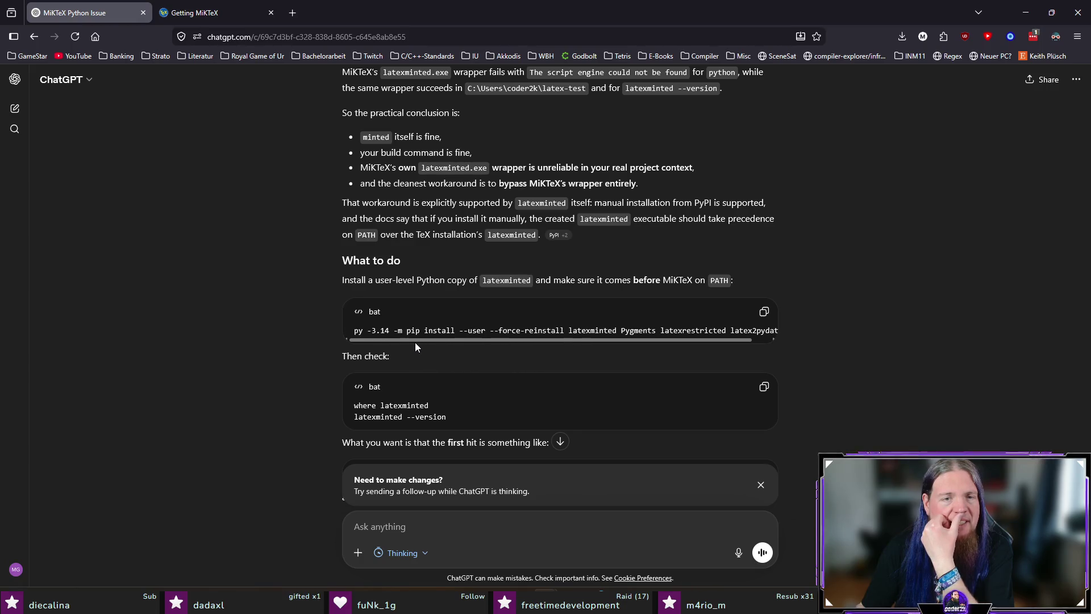
- Copy ChatGPT's user-level pip install command for latexminted and bring Command Prompt forward
click(764, 312)
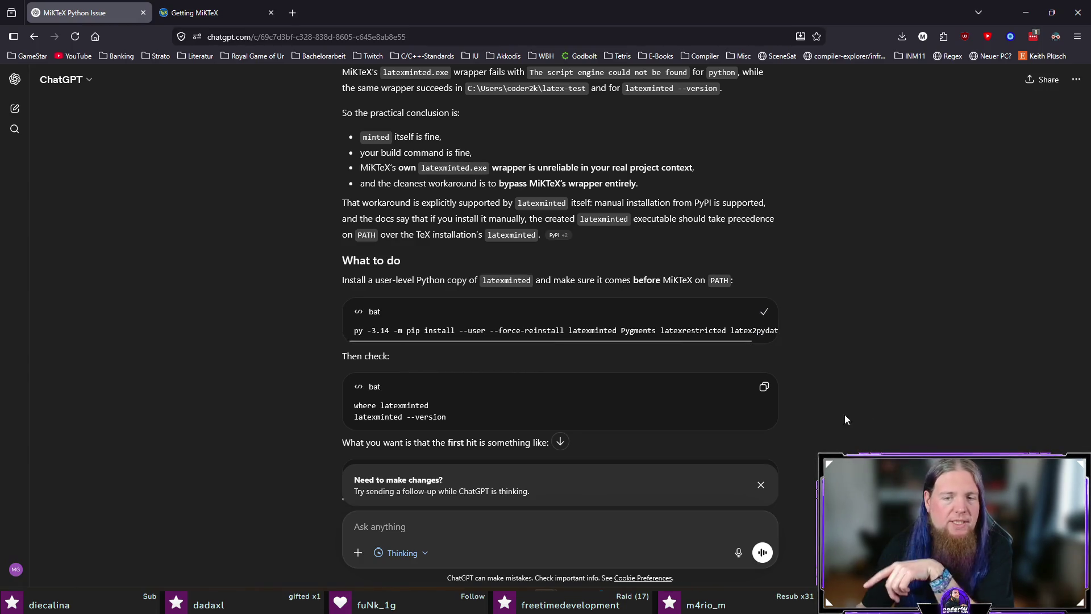
click(787, 568)
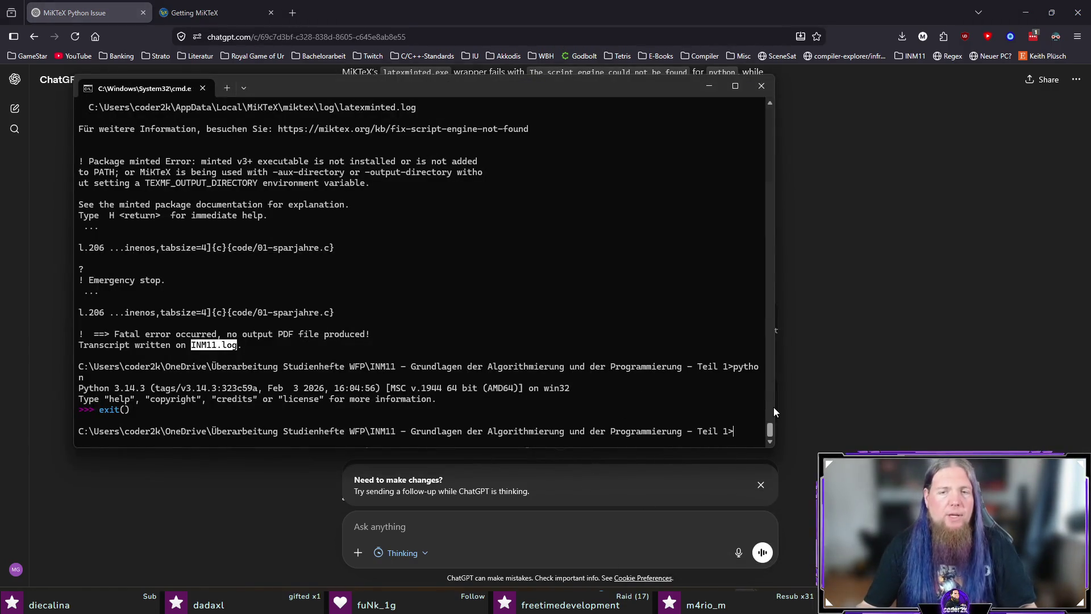
- Run 'py -3.14 -m pip install --user --force-reinstall' to reinstall latexminted, Pygments, latexrestricted and latex2pydata
drag(773, 407, 1003, 403)
key(ctrl+v)
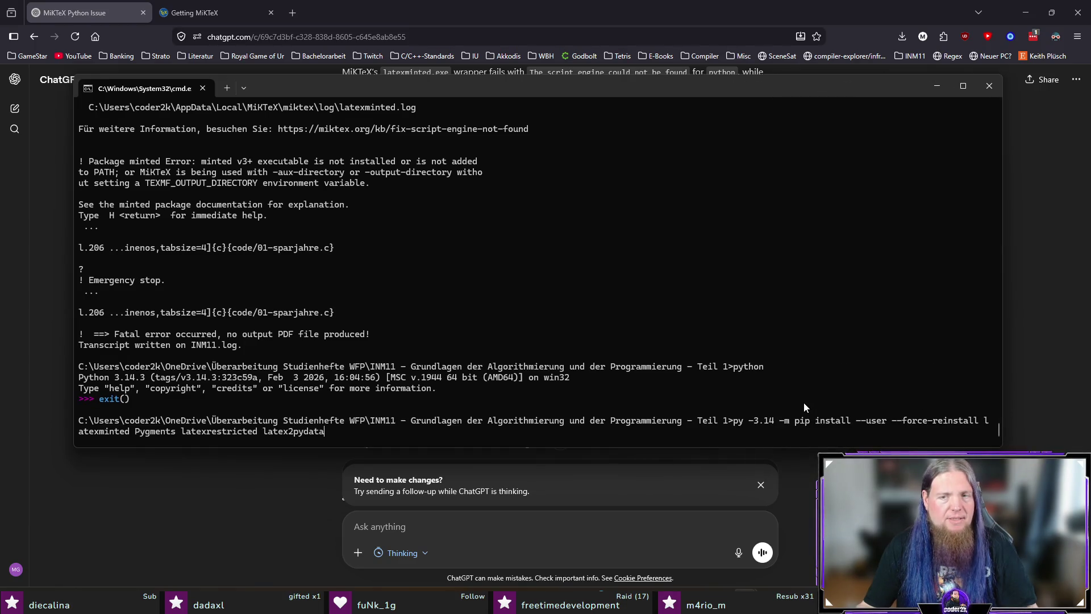
key(Return)
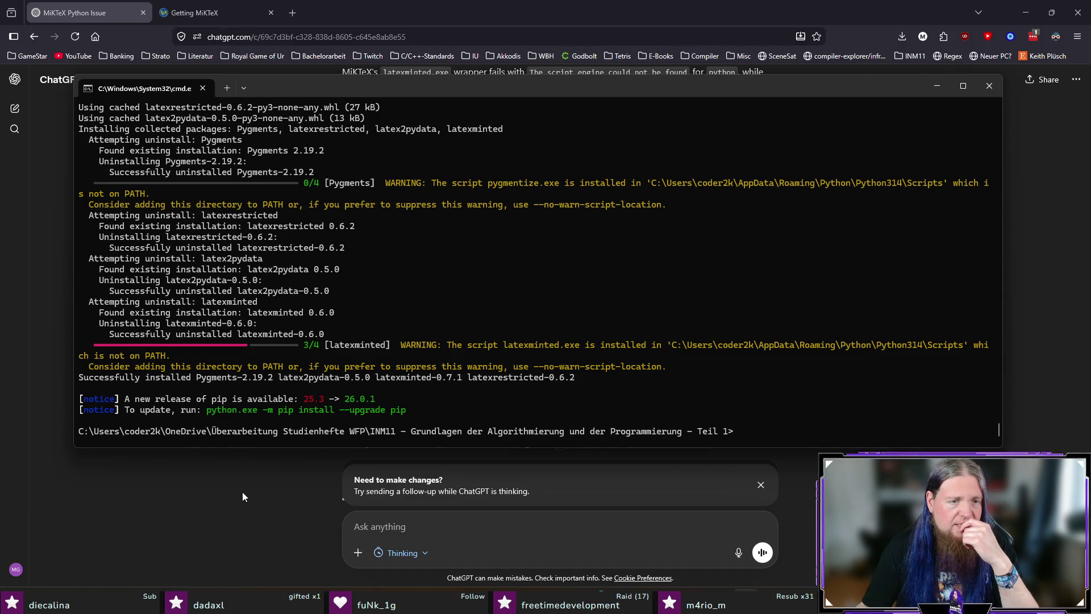
click(241, 492)
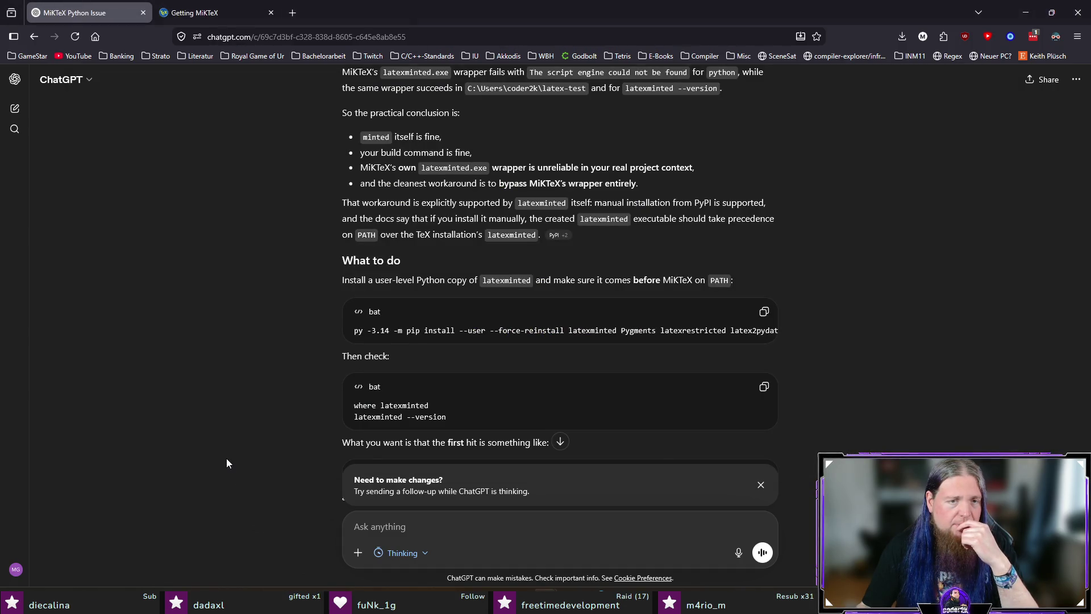
- Run 'where latexminted' from ChatGPT's answer in cmd, showing MiKTeX's copy is found first
drag(355, 332, 429, 332)
key(alt+Tab)
right_click(545, 443)
key(Escape)
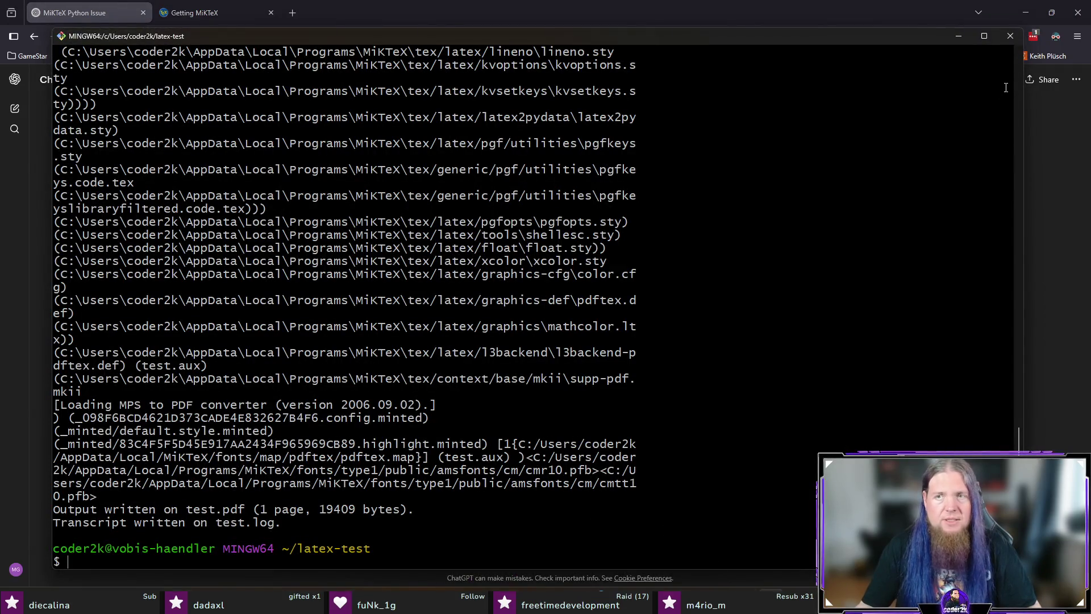
click(1010, 36)
click(790, 575)
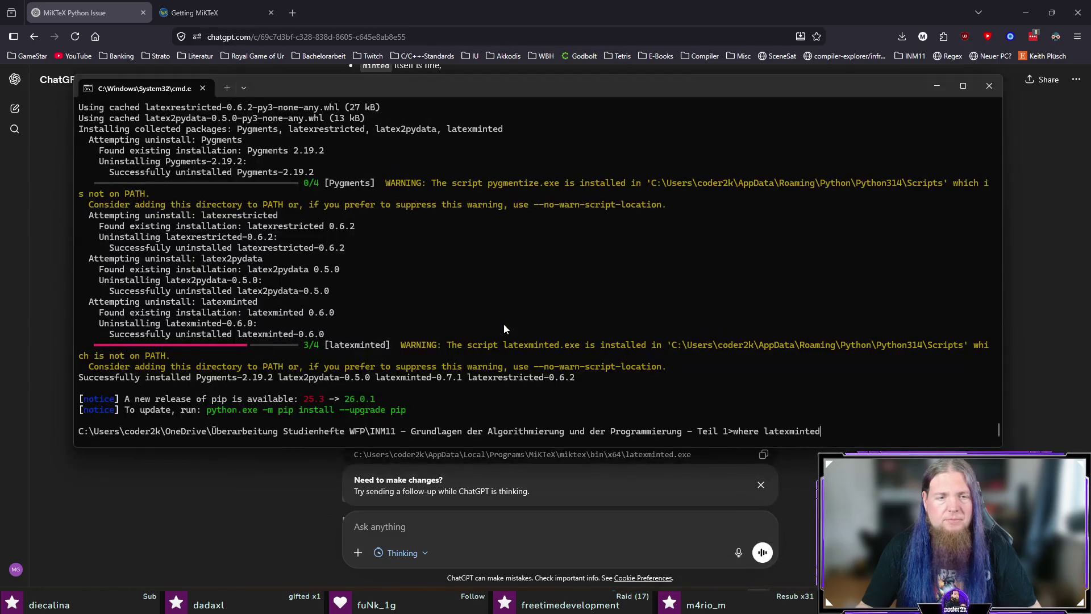
key(ctrl+v)
key(Return)
click(253, 498)
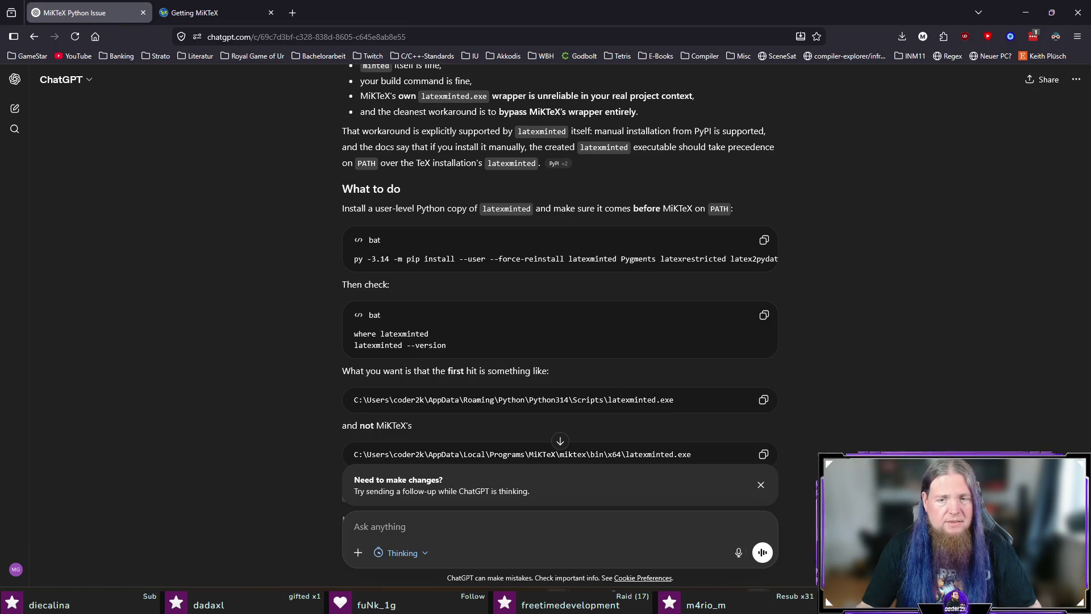
click(725, 545)
click(229, 499)
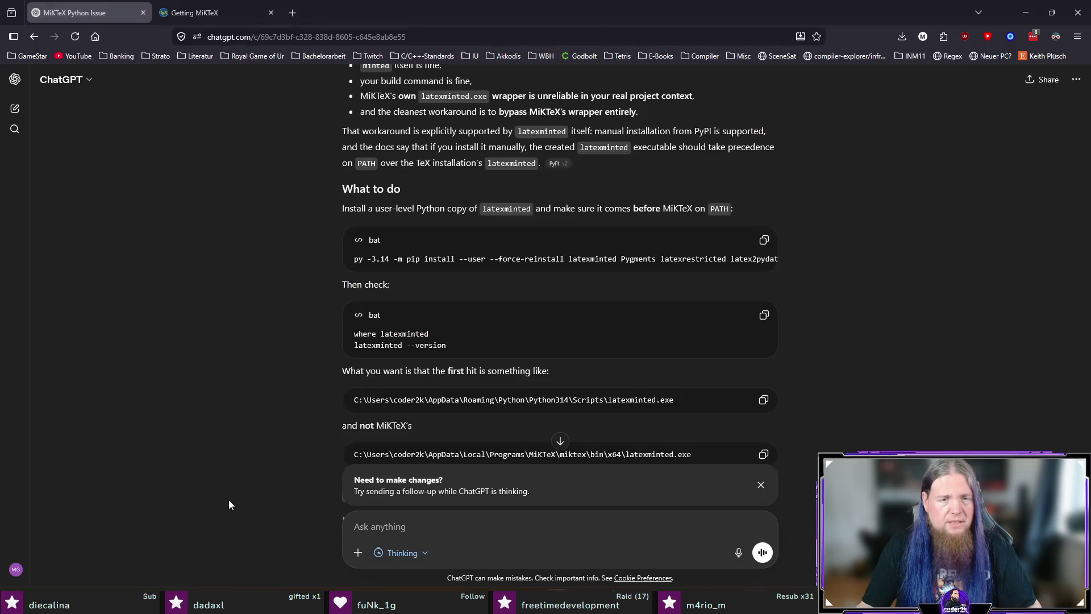
- Run 'latexminted --version' in cmd, which reports version 0.7.0
triple_click(458, 345)
key(alt+Tab)
key(ctrl+v)
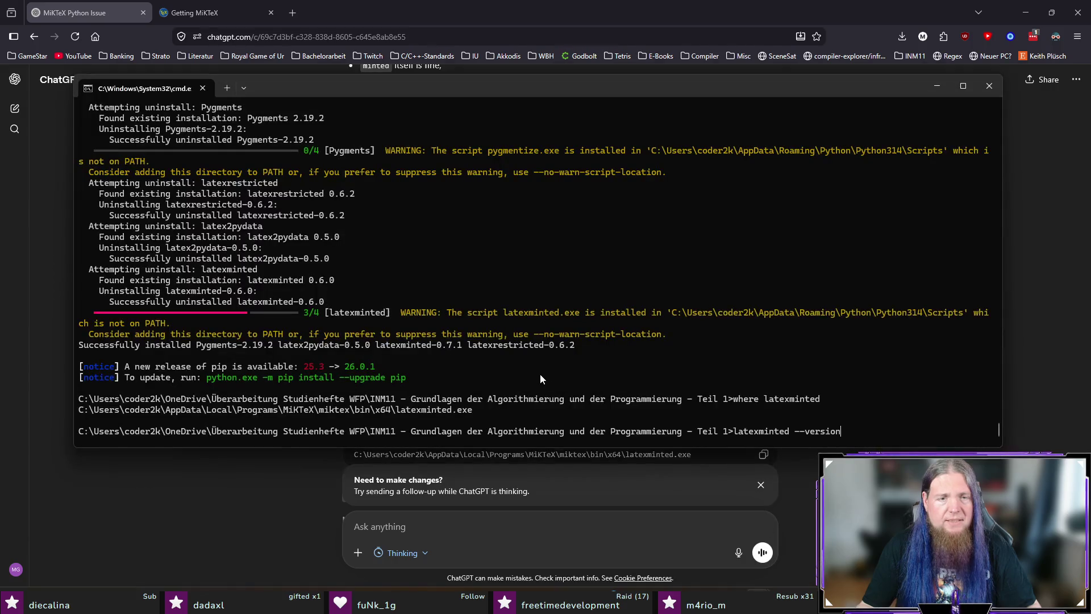
key(Return)
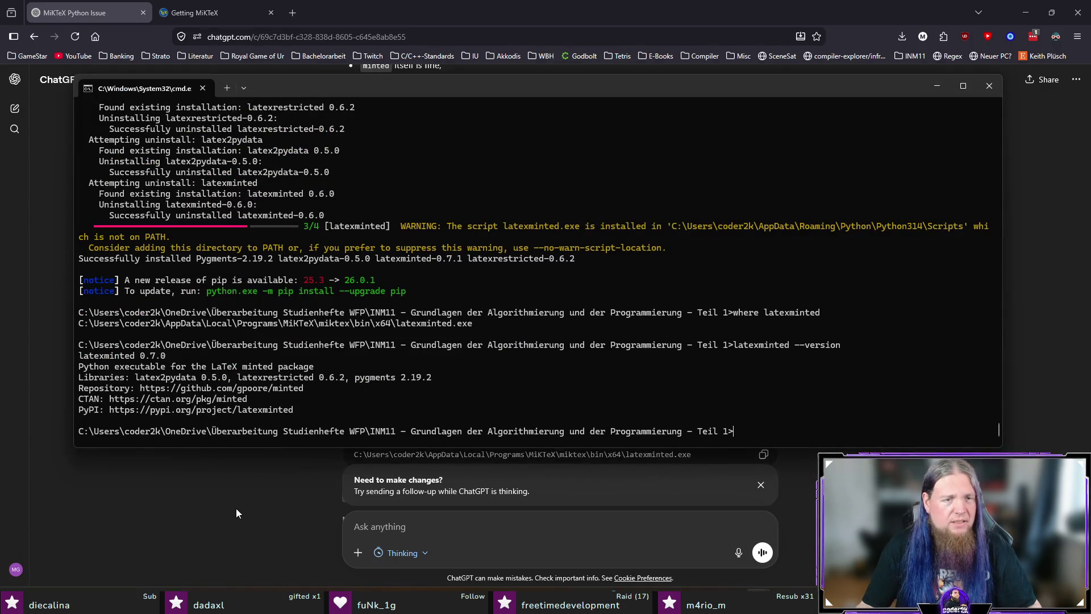
click(238, 500)
scroll(197, 440, down, 1)
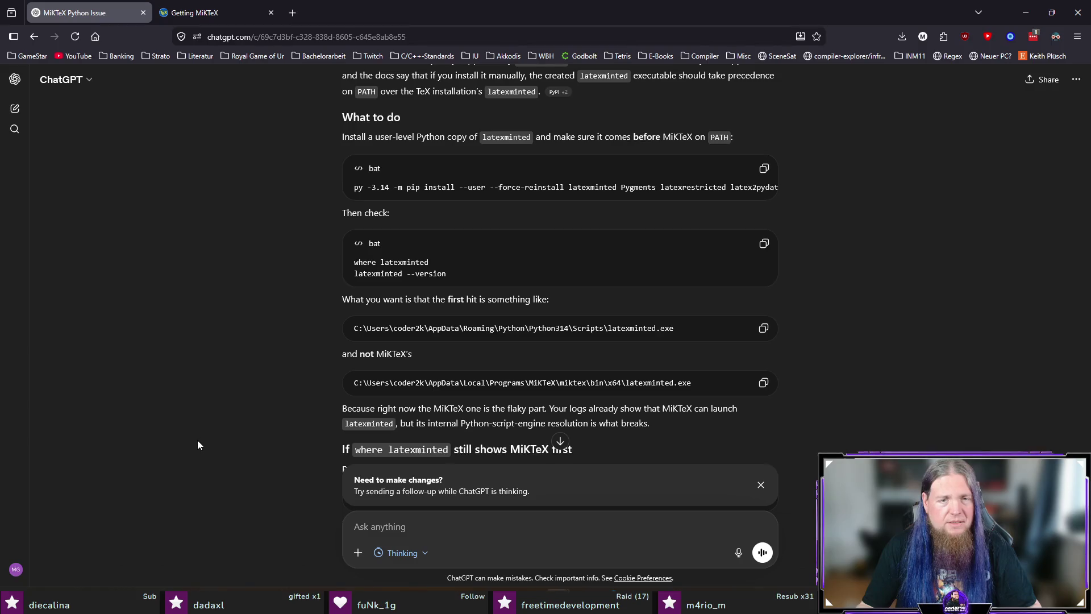
scroll(193, 431, down, 1)
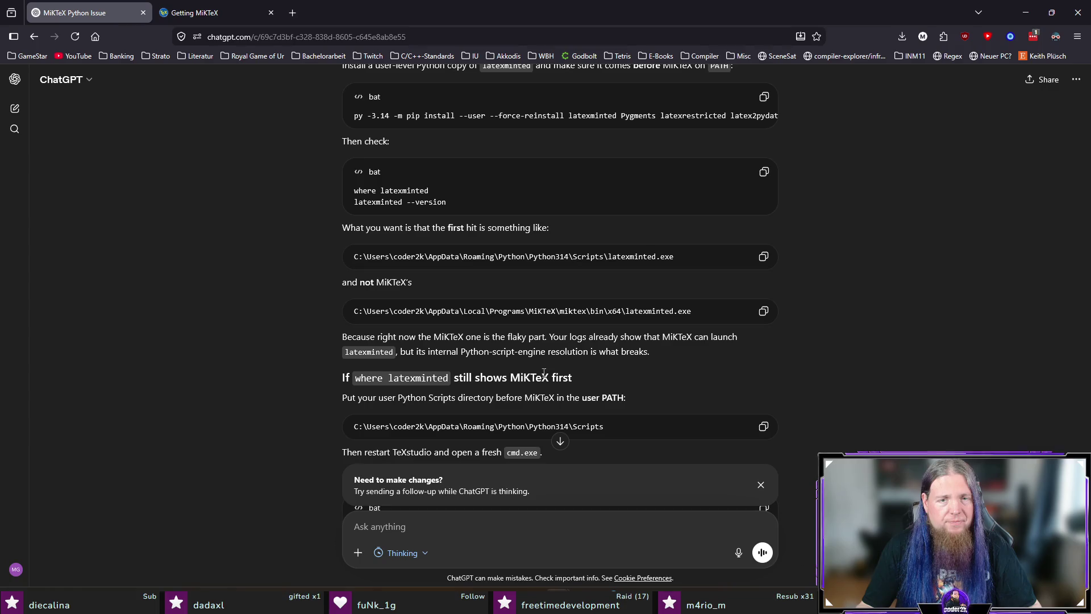
scroll(243, 394, down, 1)
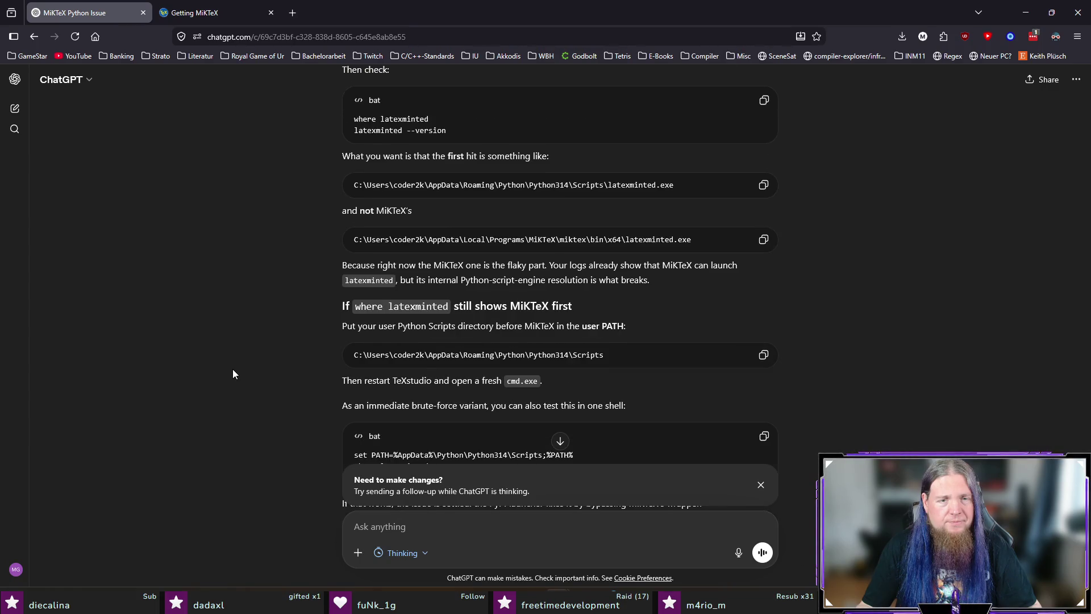
scroll(233, 371, down, 2)
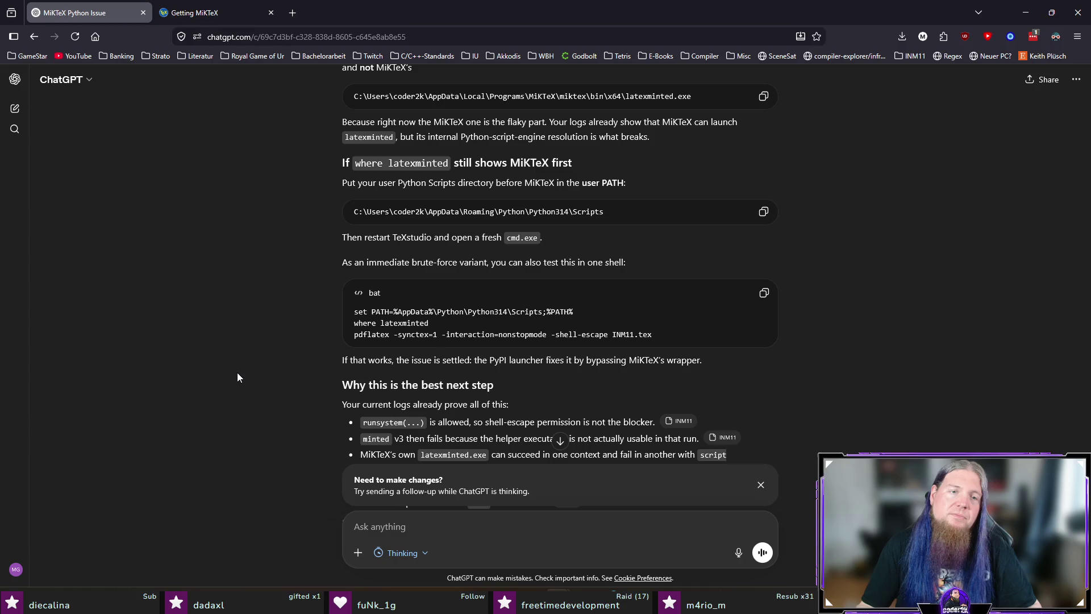
scroll(237, 373, down, 1)
scroll(237, 373, down, 1)
- Abort the stalled INM11 pdflatex compile at the minted error prompt and discard the recalled command
key(alt+Tab)
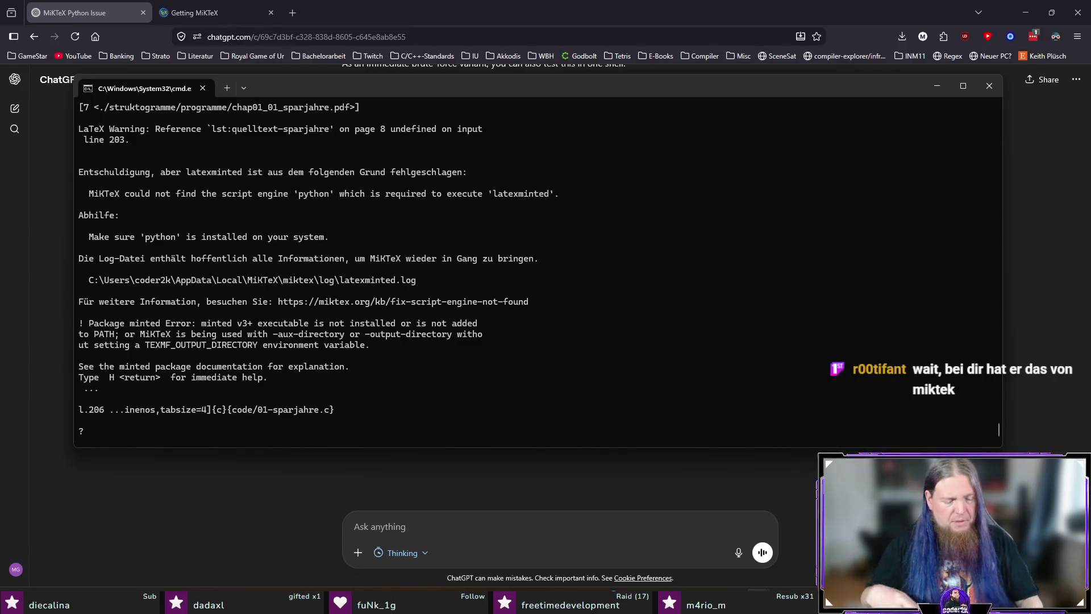
key(ctrl+c)
key(Up)
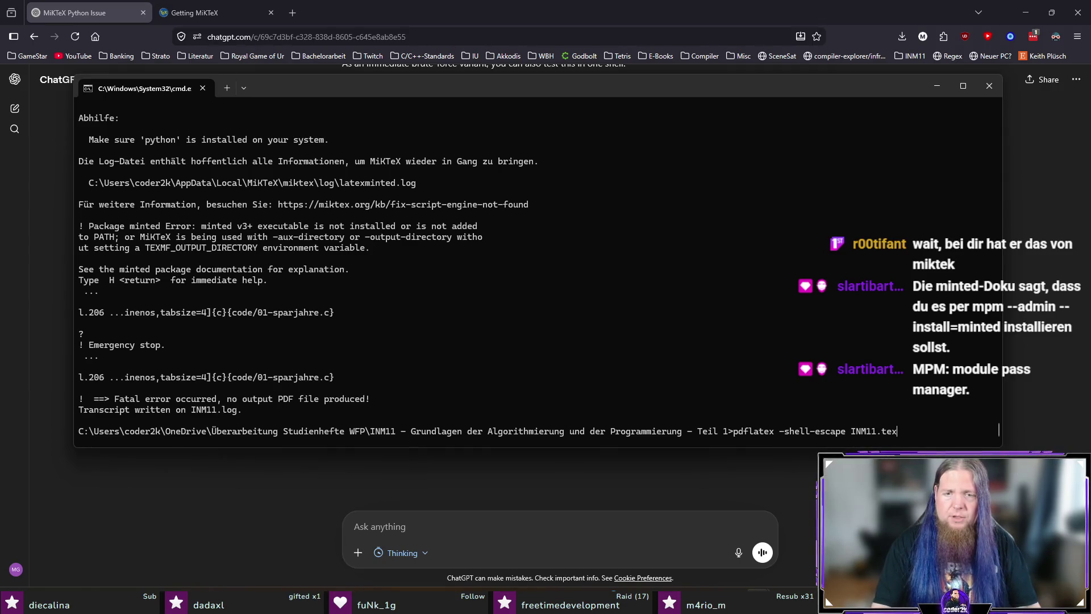
key(ctrl+c)
text(where lp)
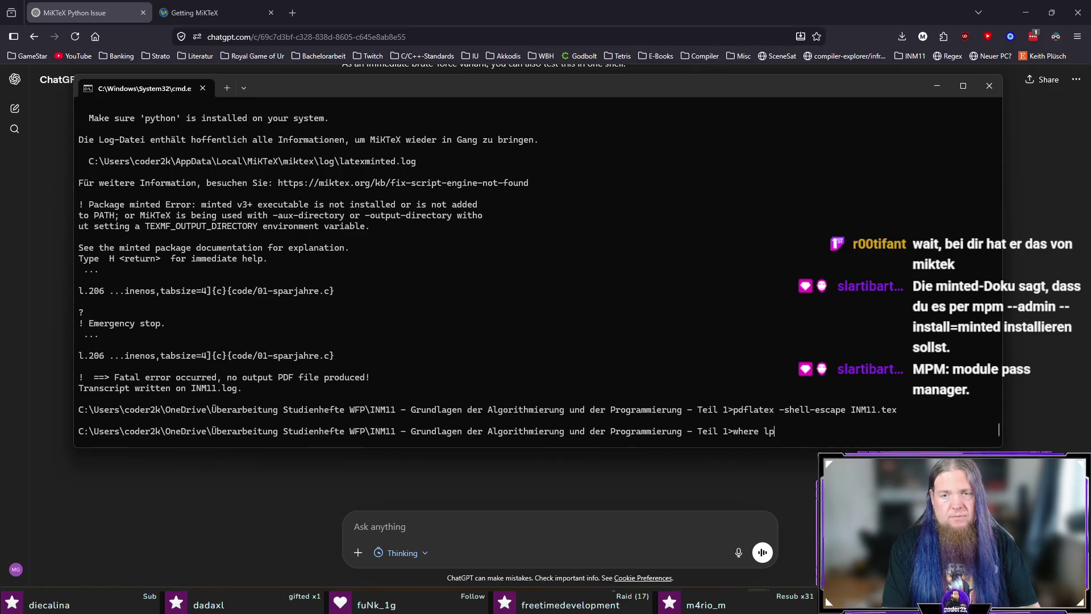
key(BackSpace)
key(BackSpace)
text(pdflatex)
- Run 'where pdflatex', which resolves to MiKTeX's bin folder
key(Return)
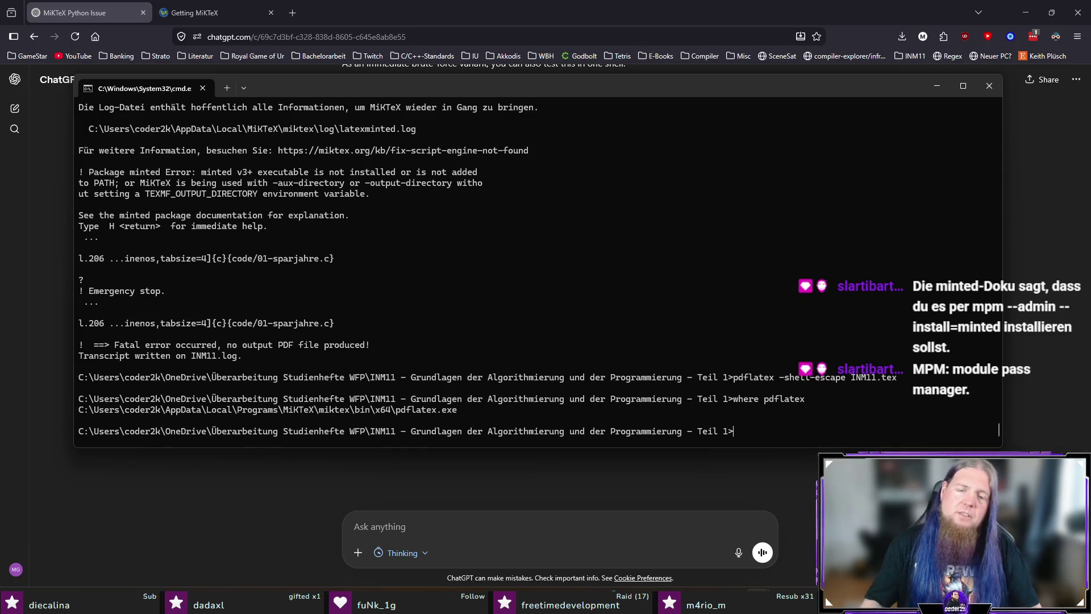
key(super)
text(every)
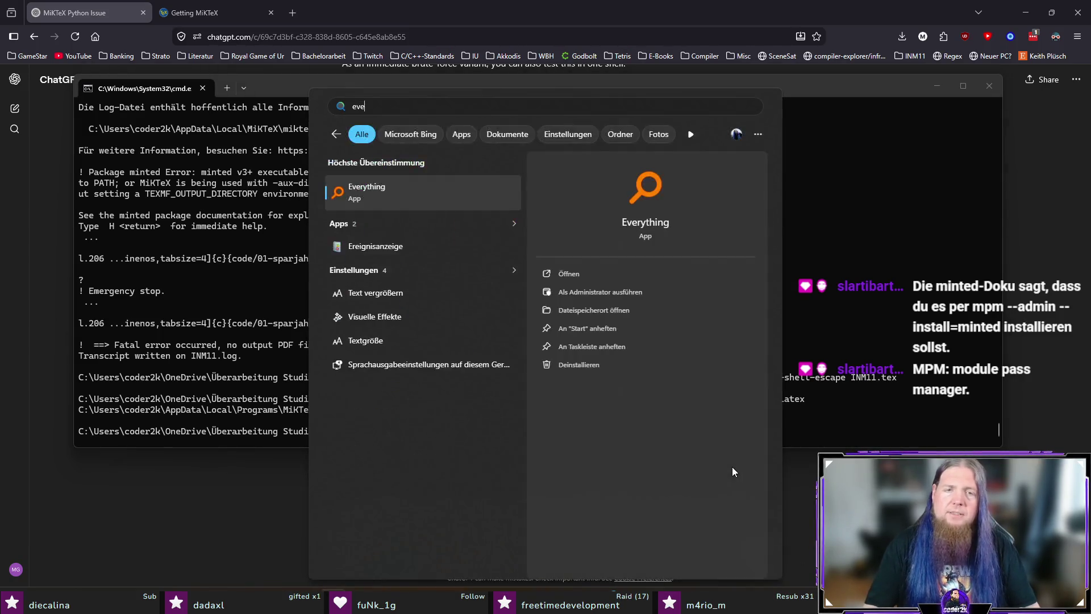
key(Return)
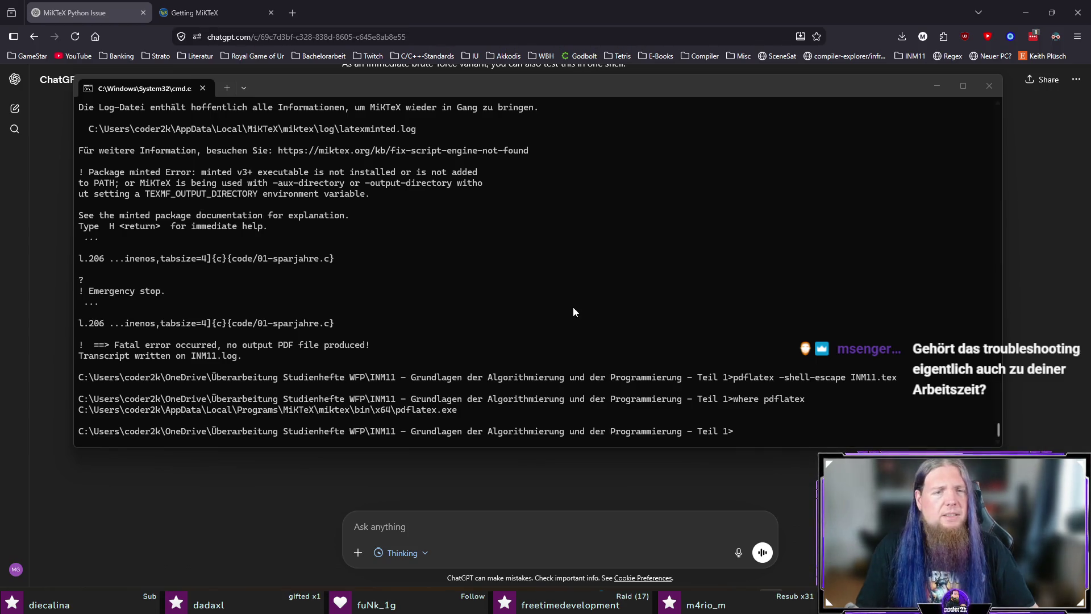
- Change the lookup to 'where latexminted', also resolving to MiKTeX's bin, and start a Windows search
click(746, 308)
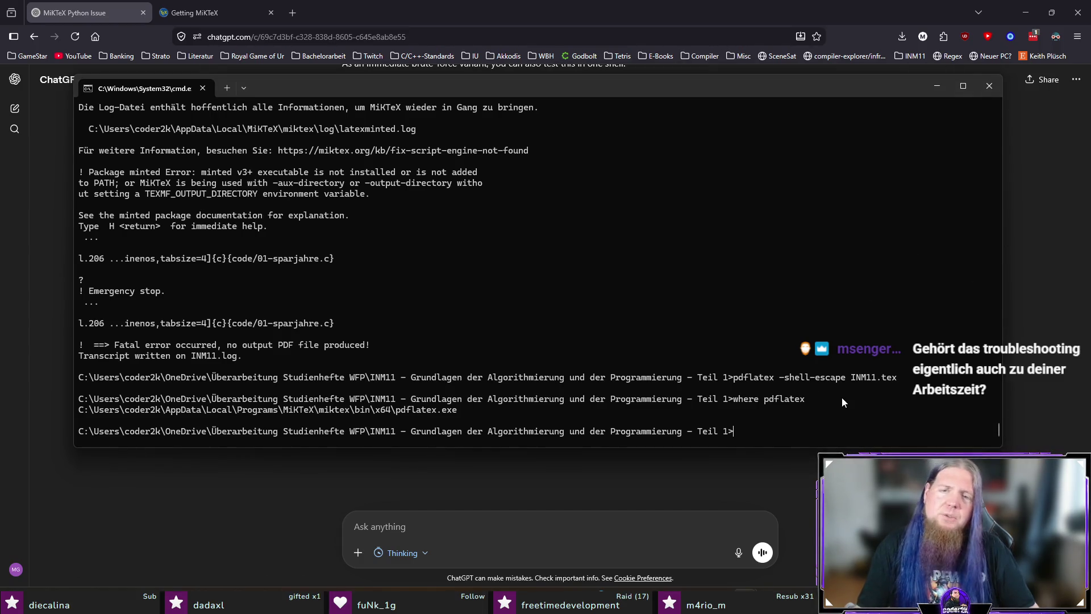
text(where pdflatex)
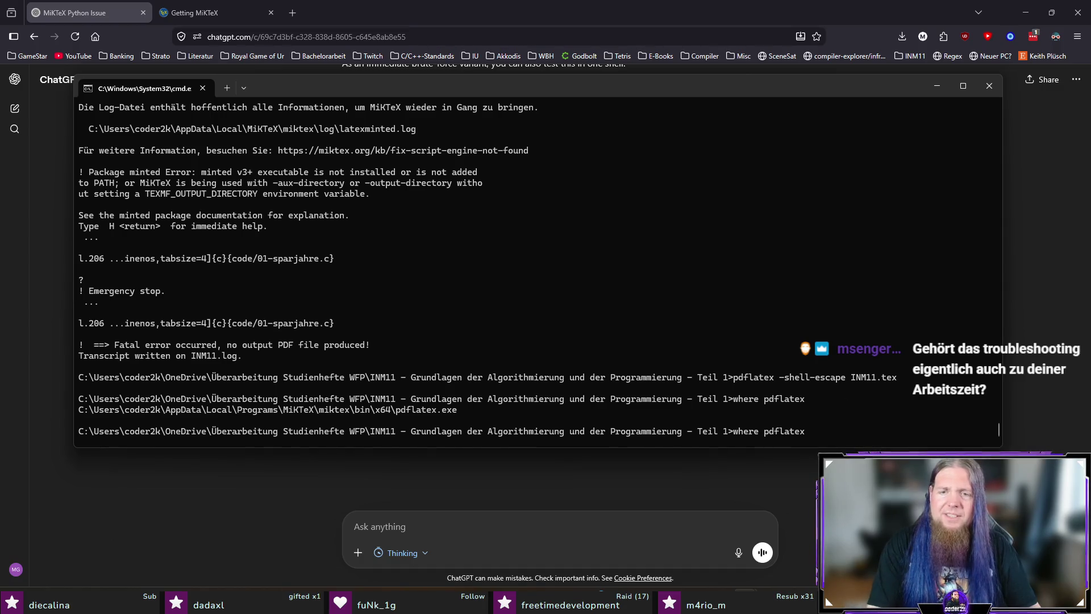
key(BackSpace)
key(BackSpace)
key(BackSpace)
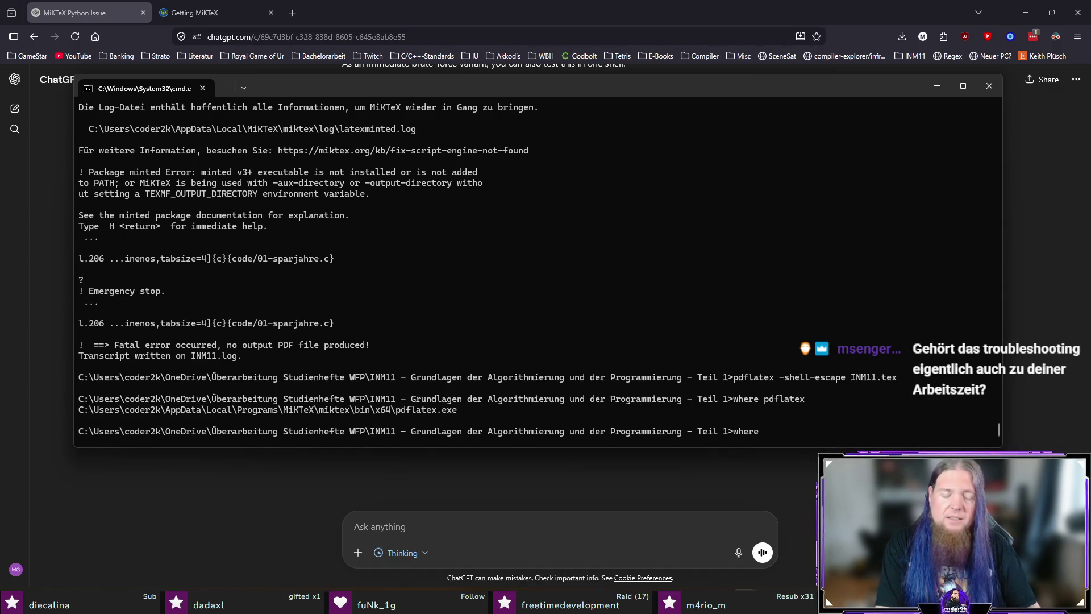
text( latexminted)
key(Return)
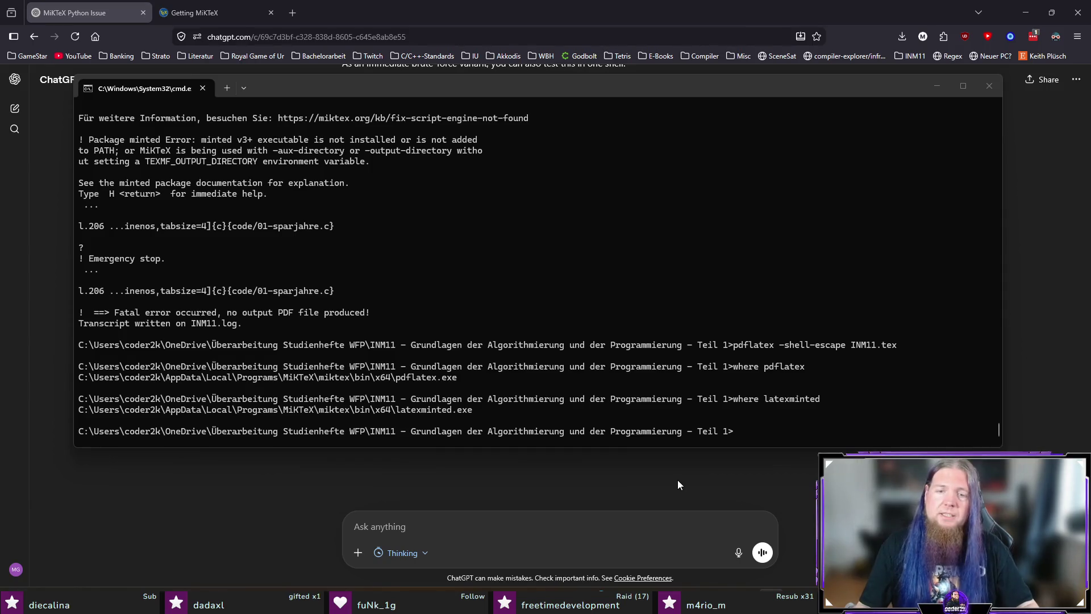
key(super)
text(umgebung)
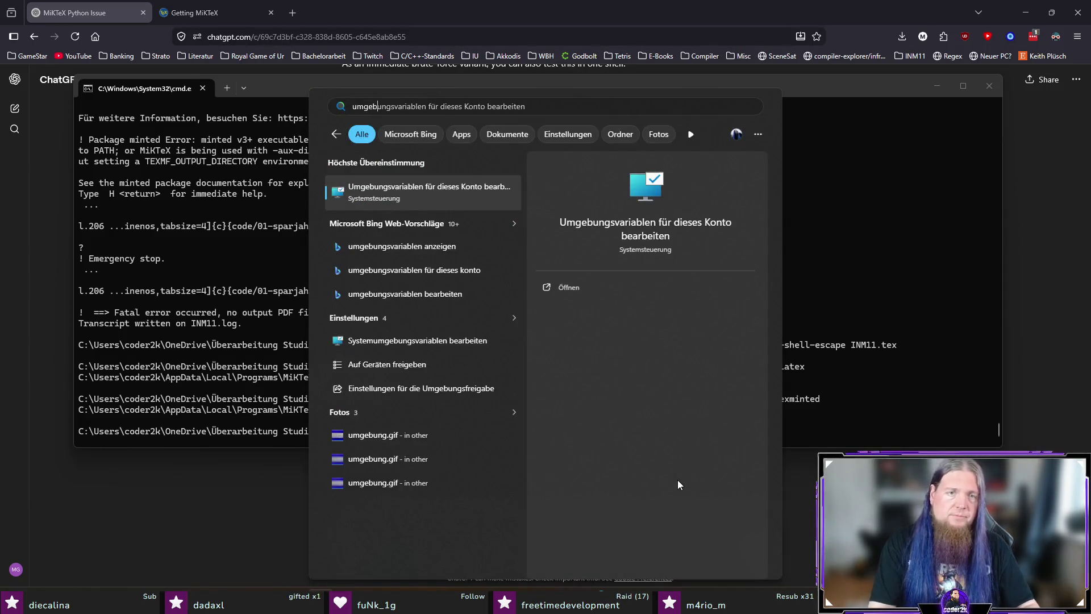
- Open the account Environment Variables and edit the user Path variable with a widened entry list
key(Return)
click(456, 211)
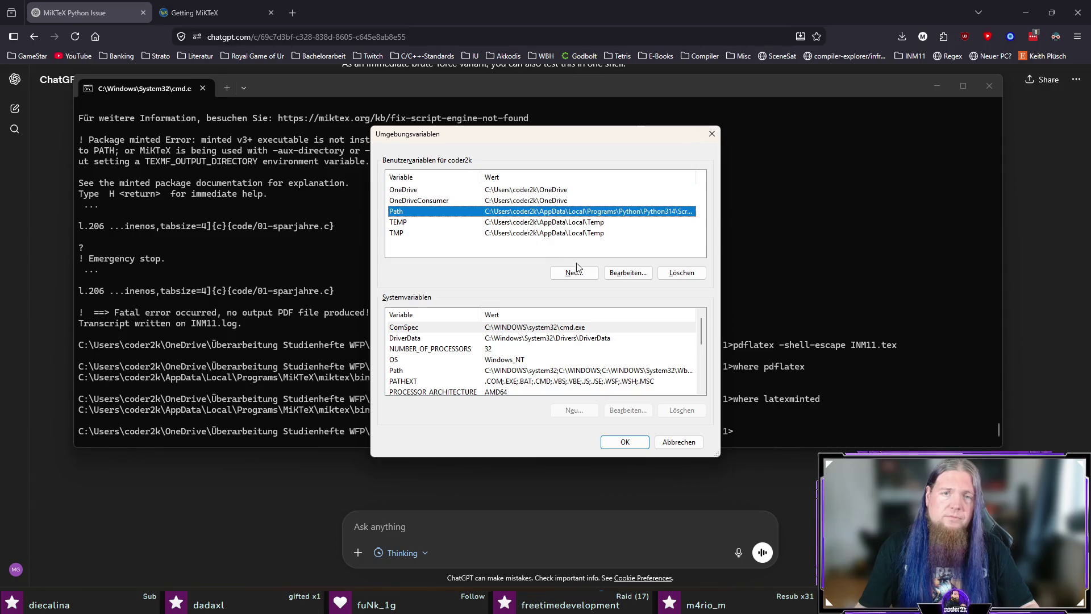
click(628, 273)
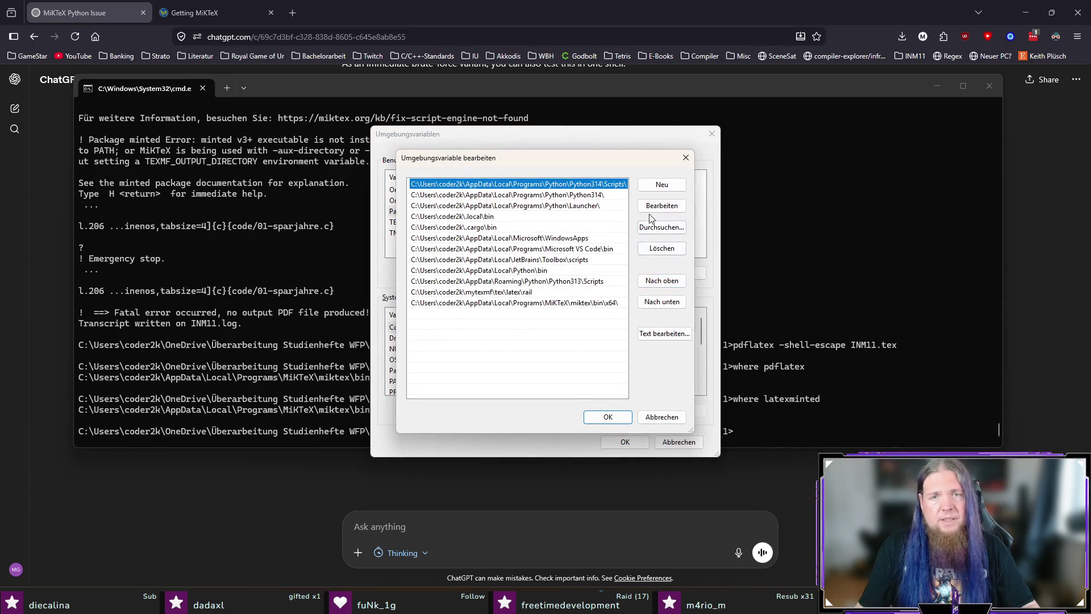
drag(696, 186, 845, 188)
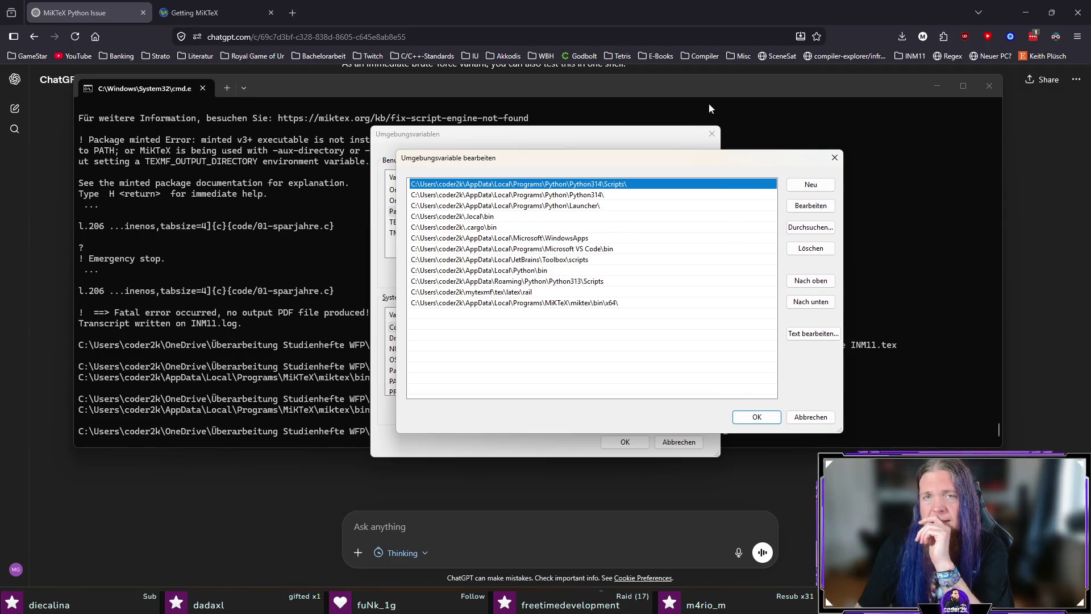
- Replace the old terminal with a fresh Command Prompt and run the latexminted lookup there
click(725, 94)
click(990, 86)
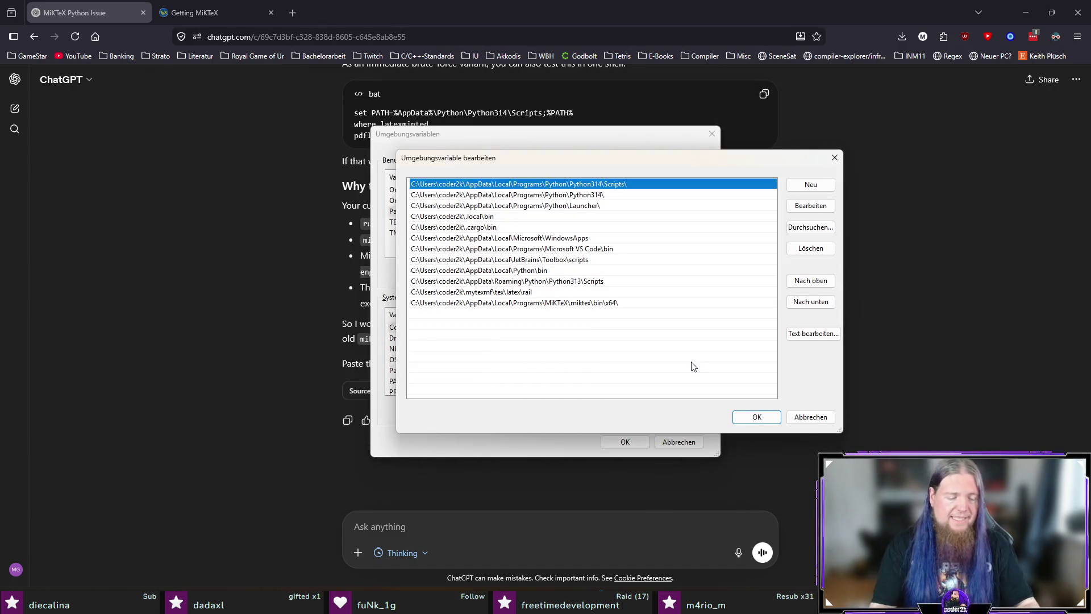
key(super+r)
text(cmd)
key(Return)
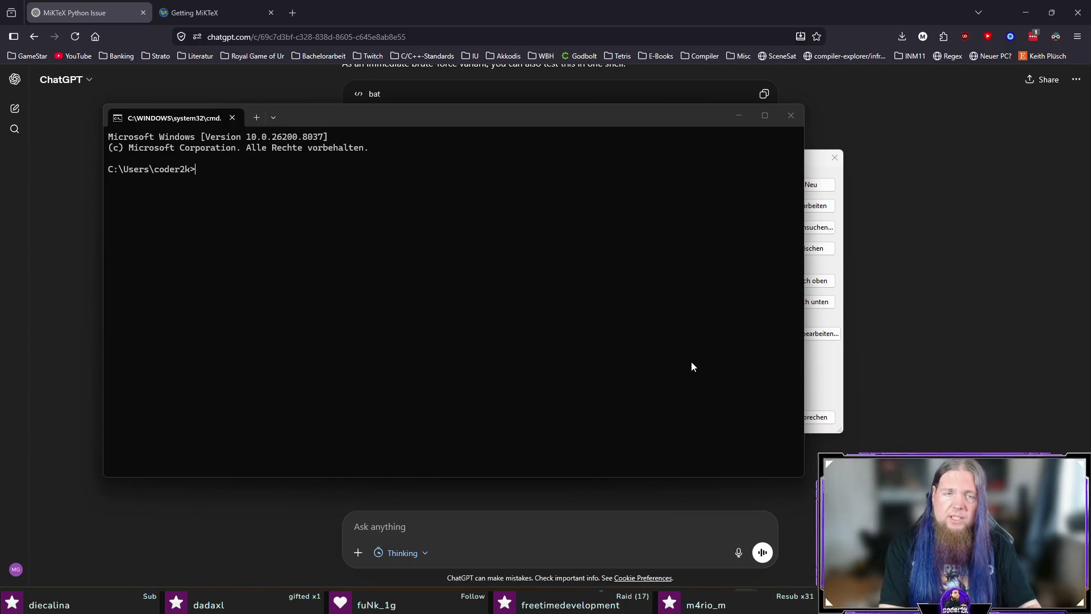
text(where latexminted)
key(Return)
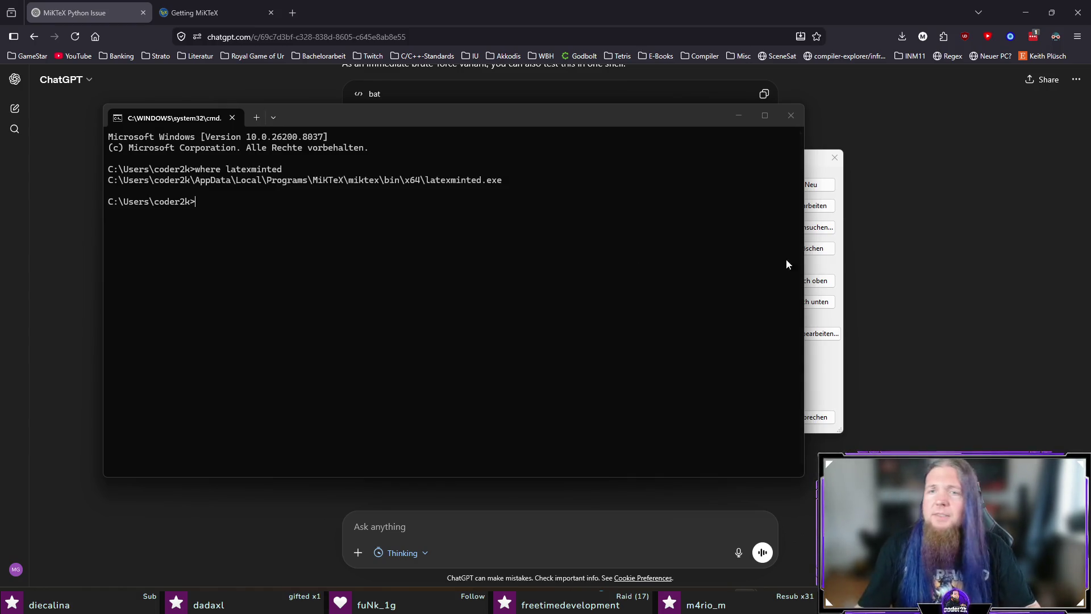
click(840, 384)
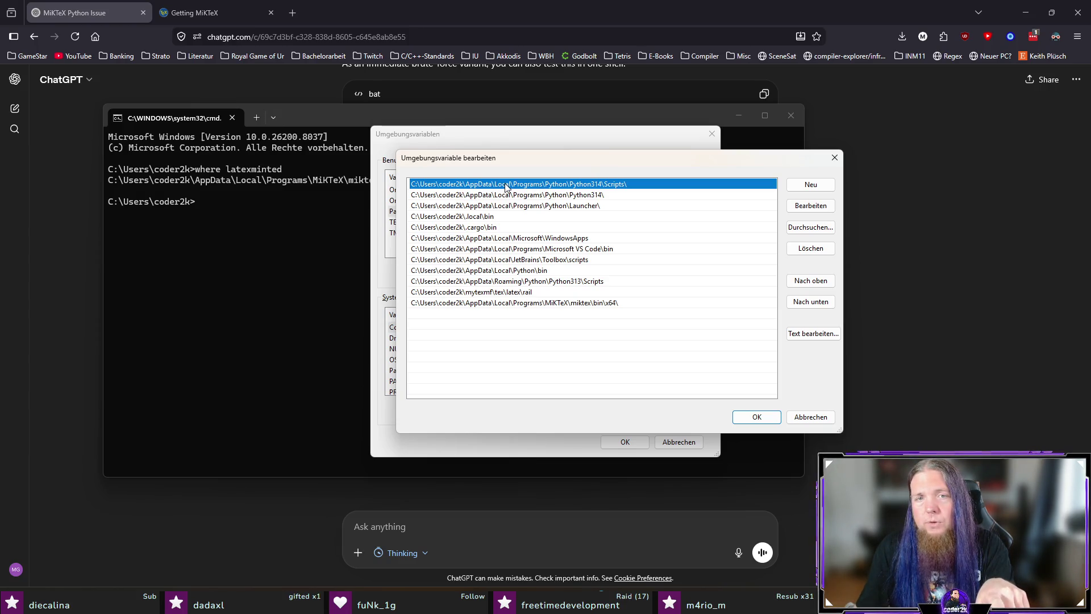
- Move the Python Scripts entry to the top of the user PATH, change it to Python314, and save
click(510, 284)
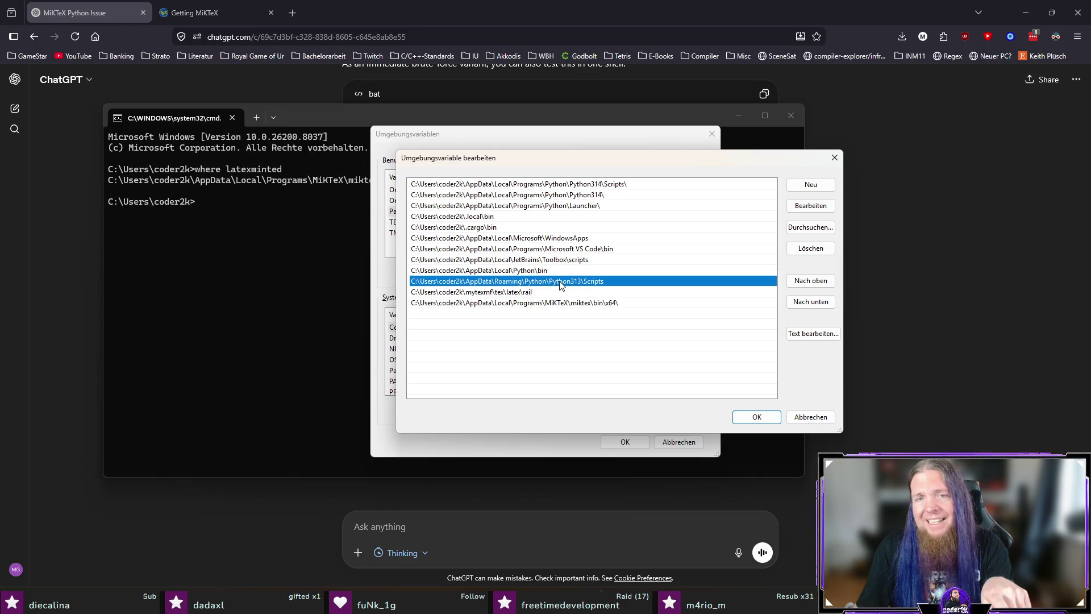
click(810, 281)
click(810, 280)
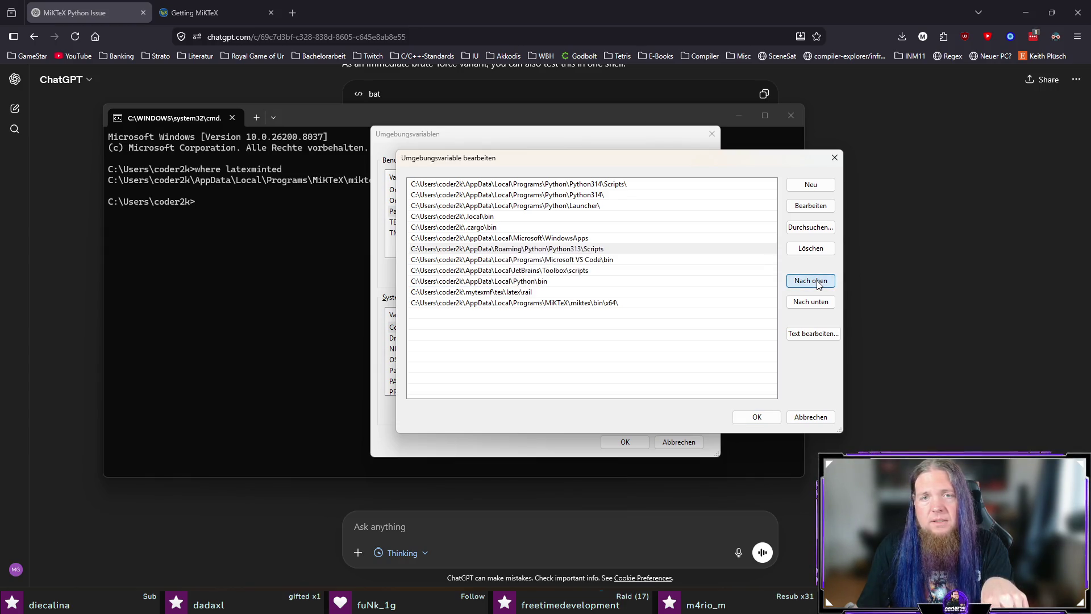
click(810, 281)
click(811, 281)
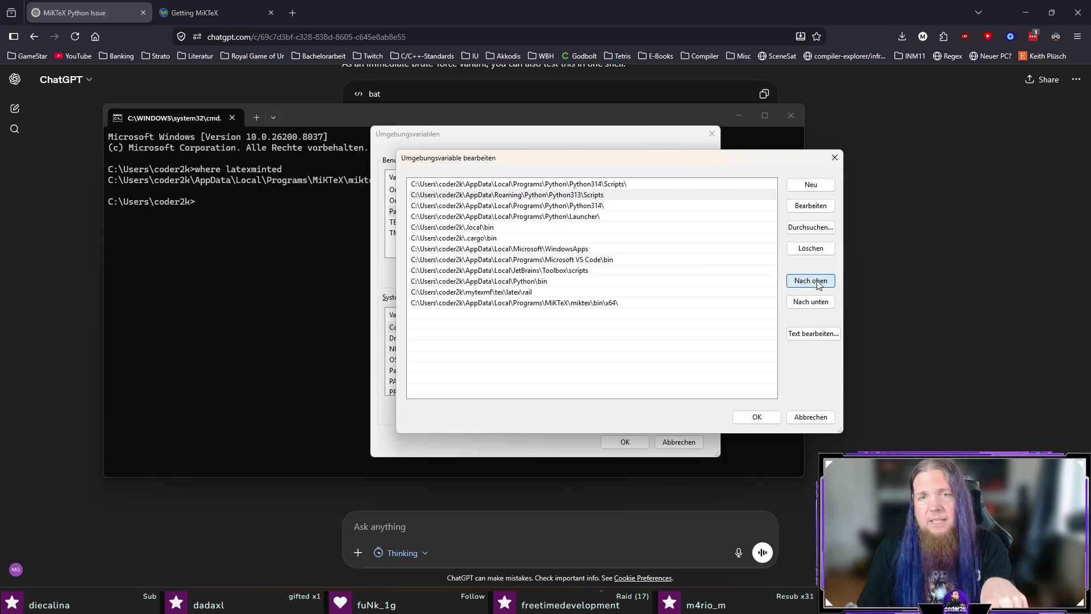
click(811, 205)
key(End)
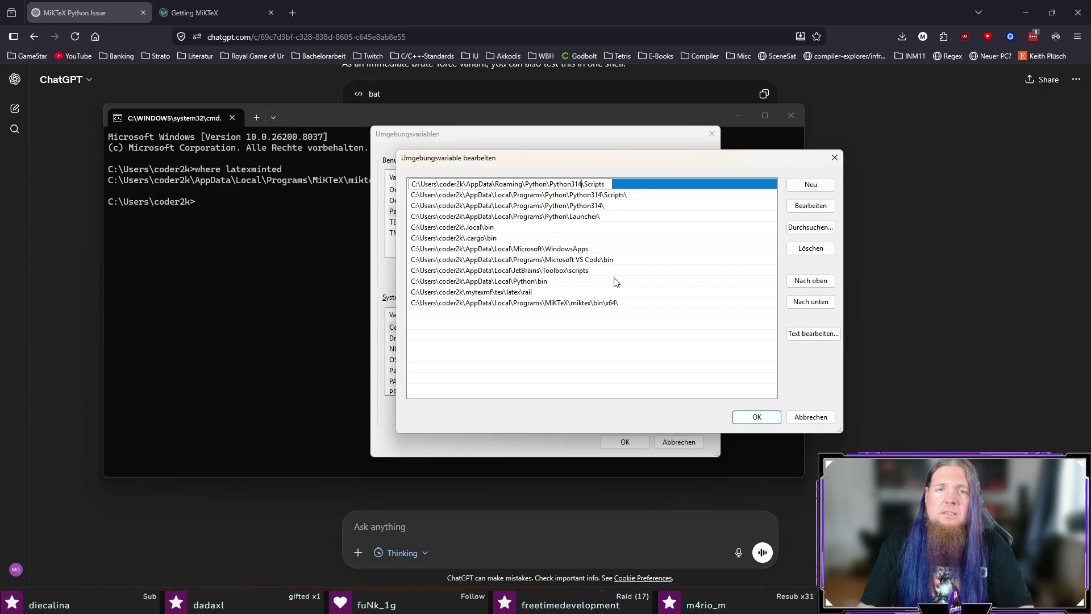
click(756, 417)
click(625, 441)
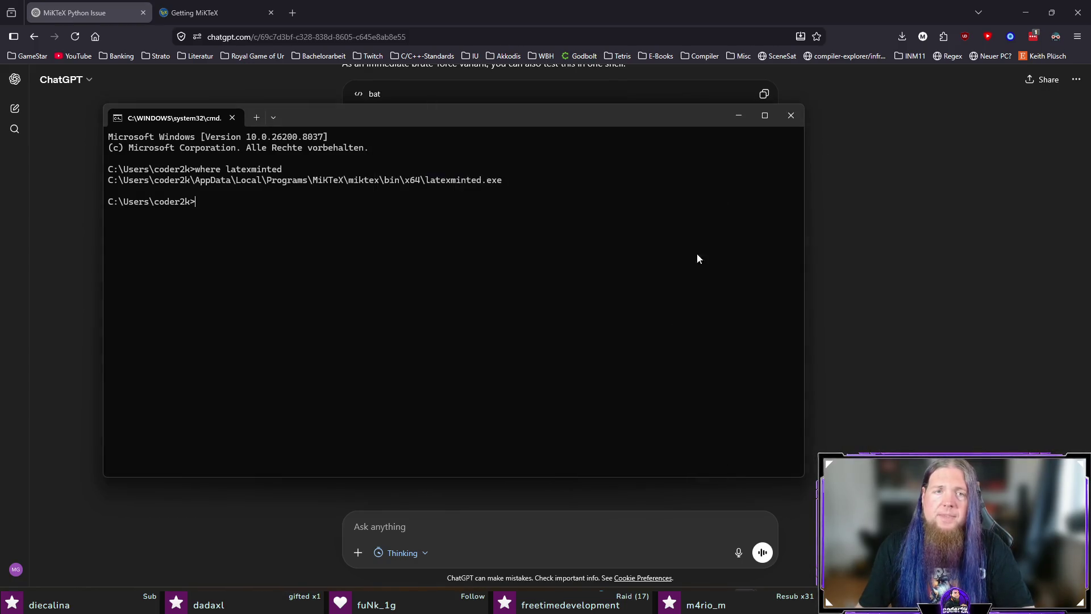
- In a fresh Command Prompt, run 'where latexminted' to check the pip-installed copy is found first
click(783, 113)
key(super+r)
key(Return)
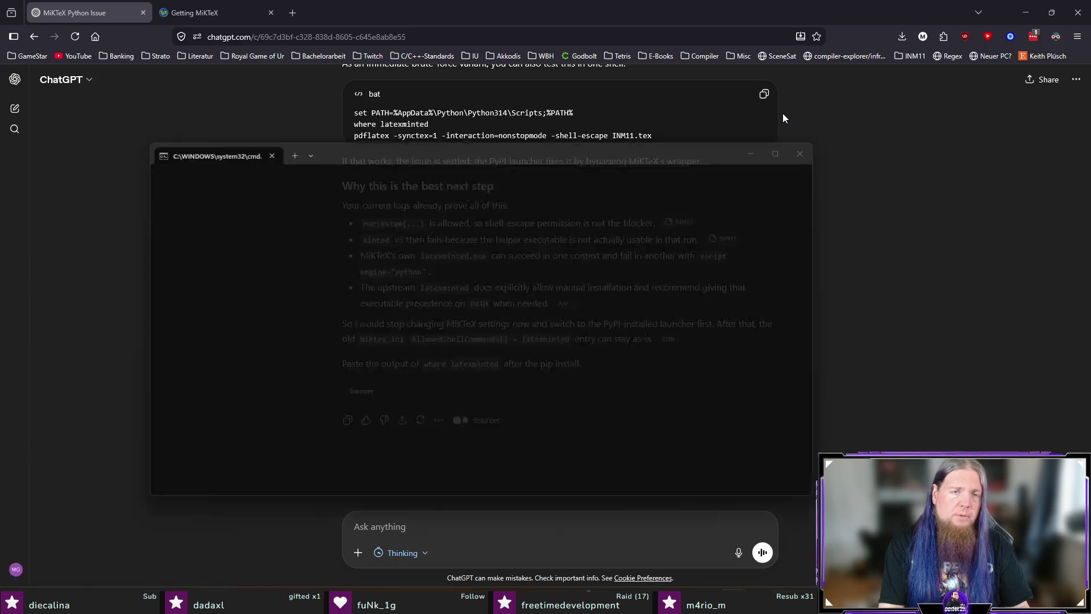
text(where latexminted)
key(Return)
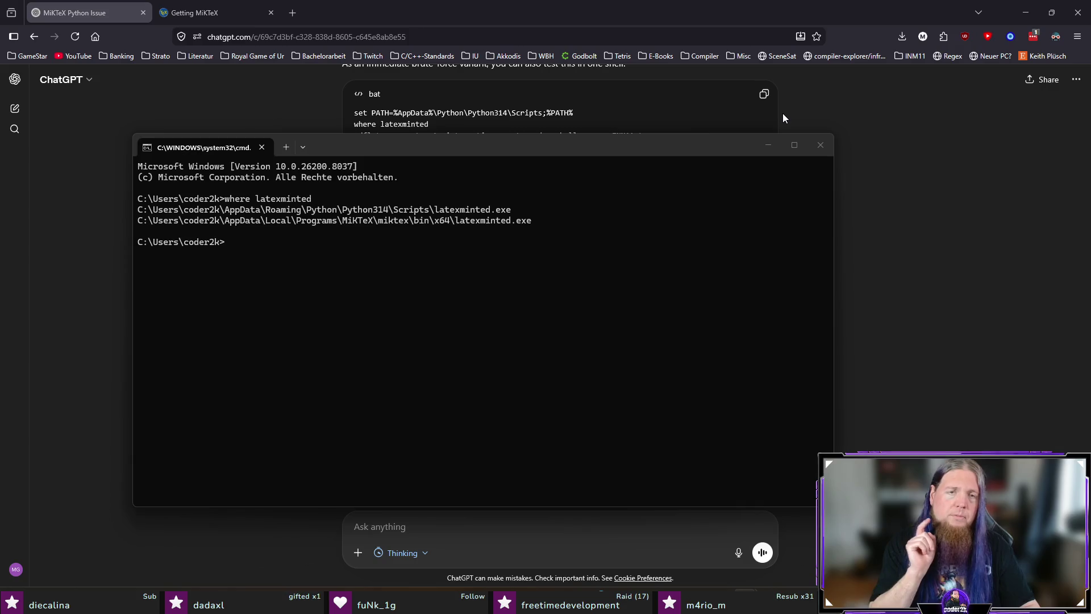
click(625, 273)
text(pdflatex -shell-escape)
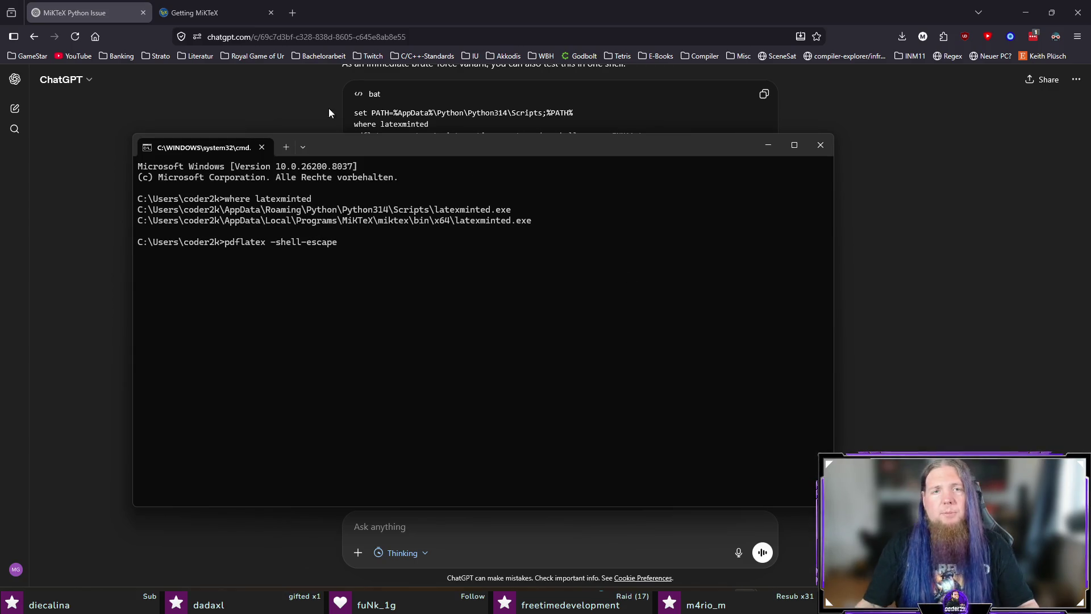
click(818, 146)
- Compile with 'pdflatex -shell-escape INM11.tex' in the INM11 folder; it fails on the minted error
key(alt+Tab)
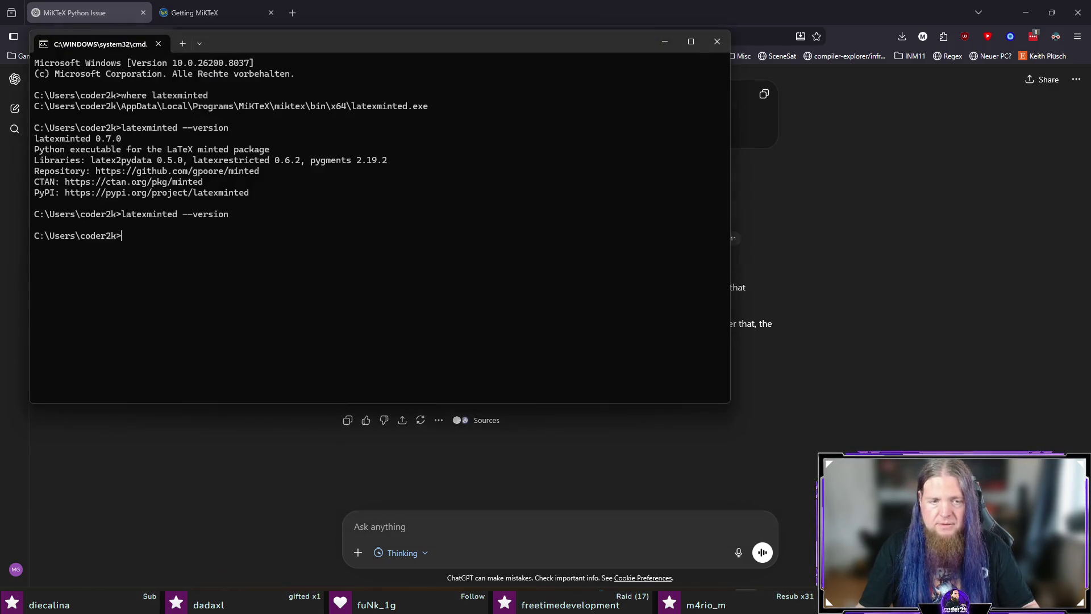
click(740, 79)
text(pdflatex -shell-e)
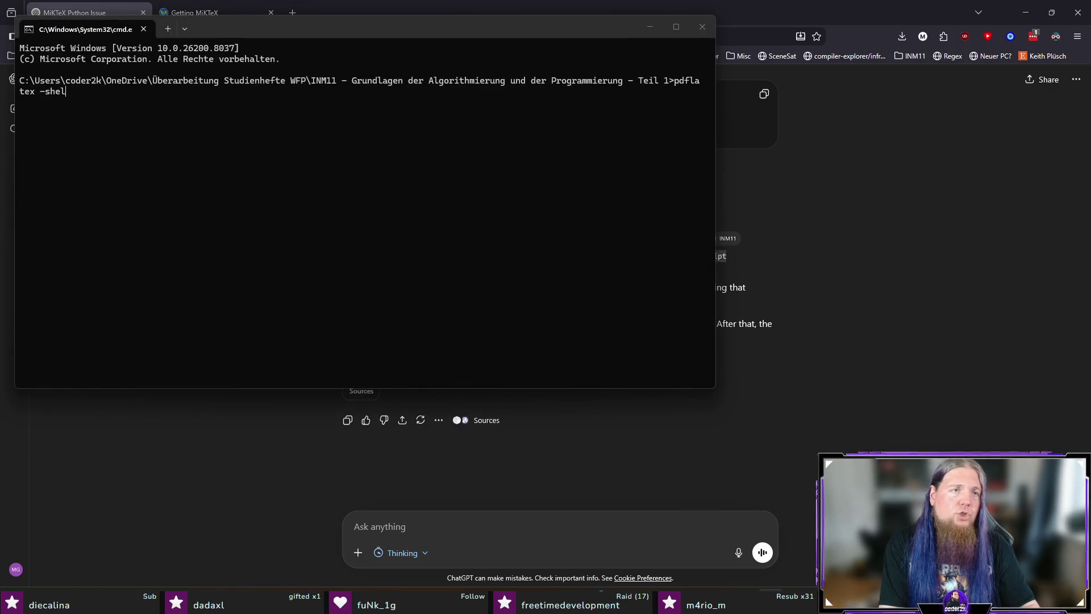
text(scapeINM11.tex)
key(Return)
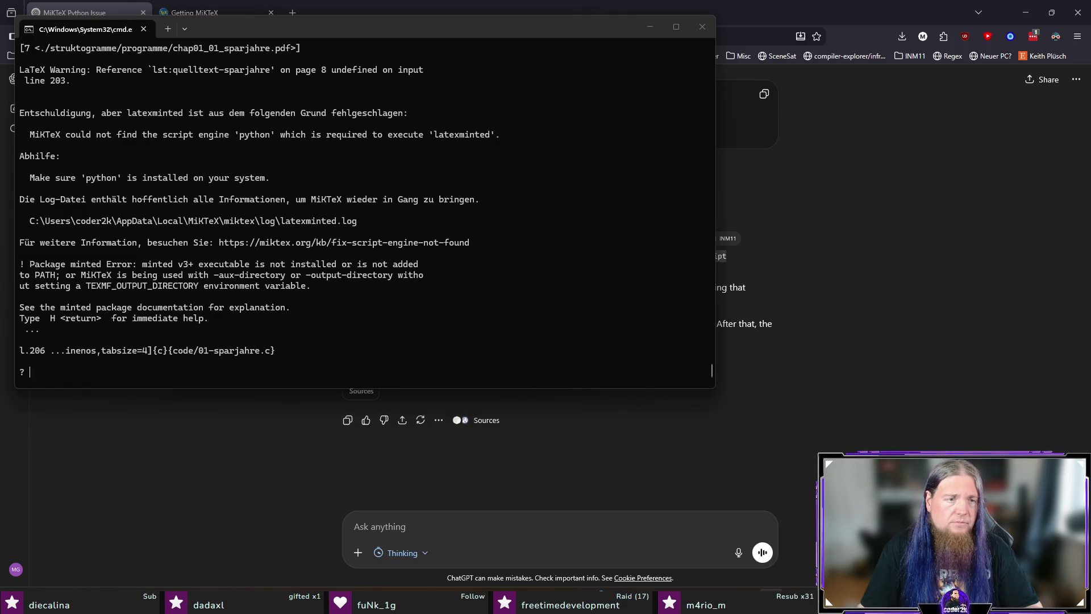
key(ctrl+c)
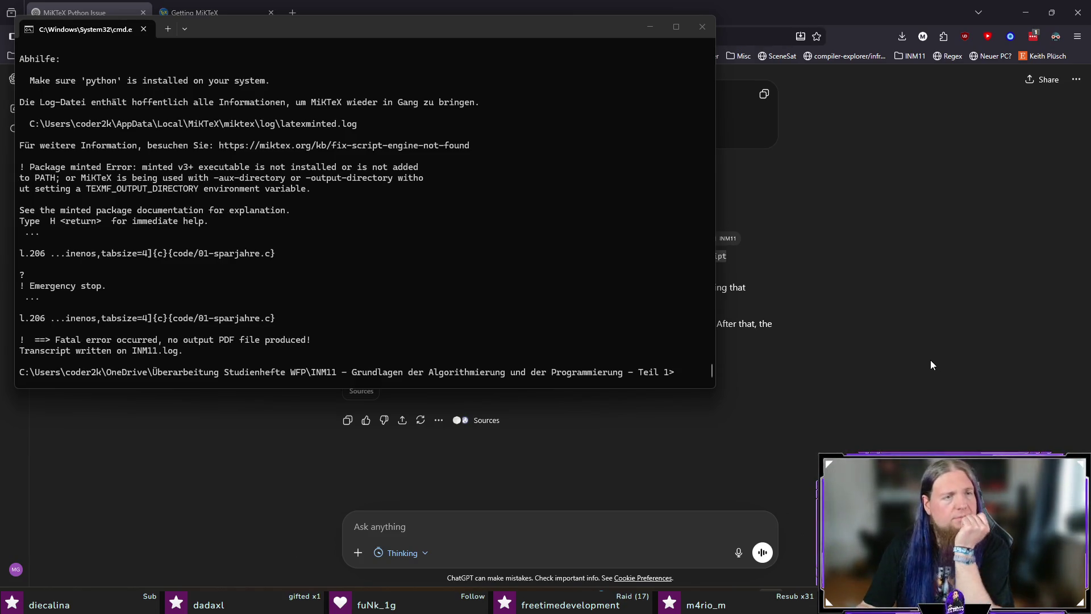
- Run 'where latexminted' from ChatGPT in the INM11 Command Prompt, listing the Python314 Scripts copy first
click(925, 372)
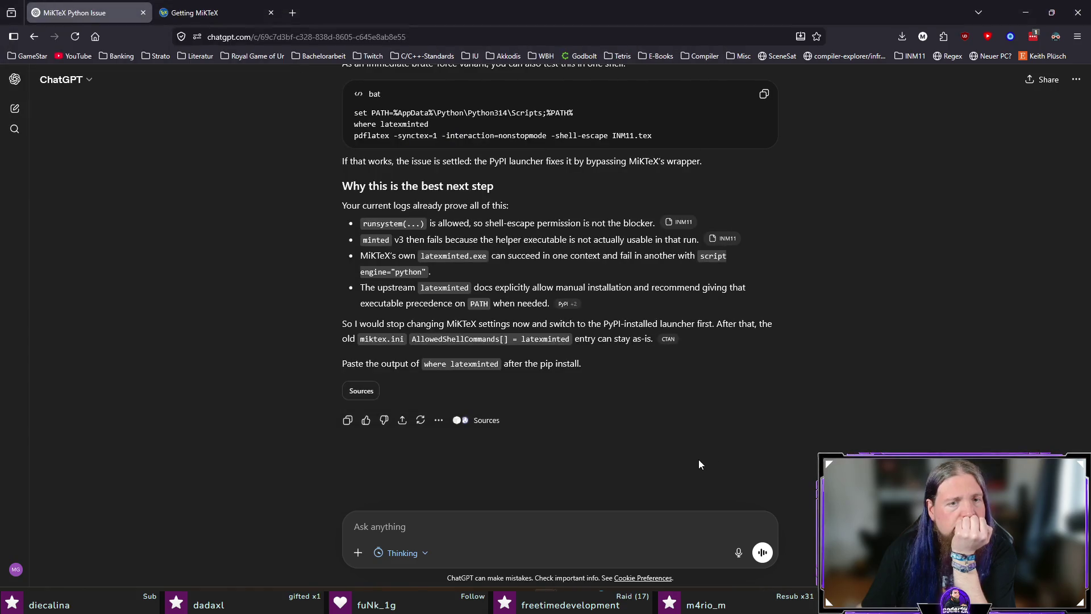
mouse_move(500, 364)
mouse_down()
mouse_move(424, 365)
mouse_move(500, 364)
mouse_up()
key(alt+Tab)
key(ctrl+v)
key(Return)
key(Return)
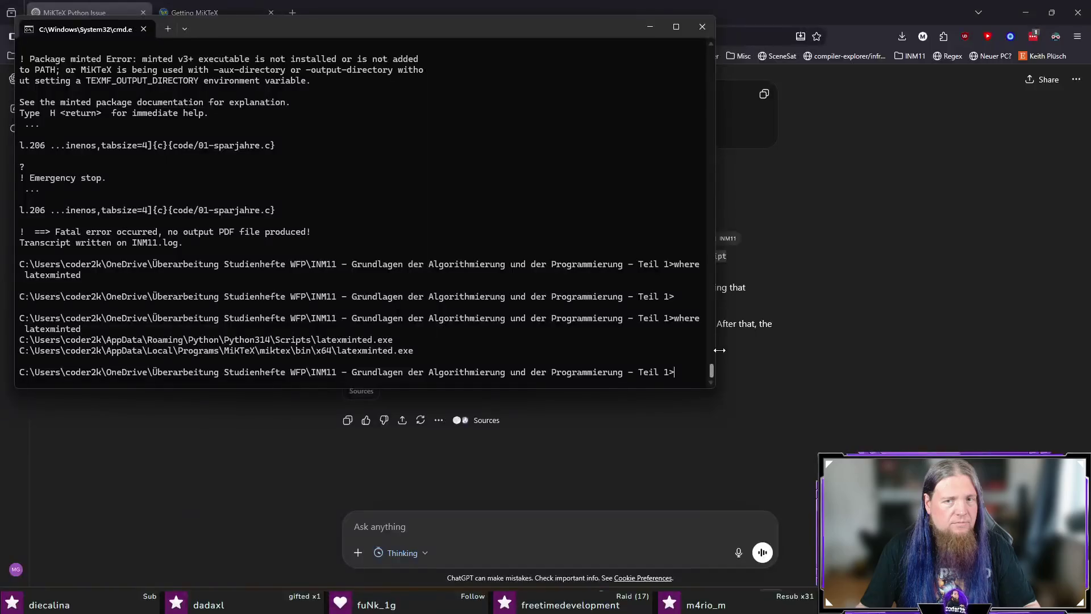
- Copy the lookup command and its three output lines from the widened Command Prompt
drag(715, 342, 841, 342)
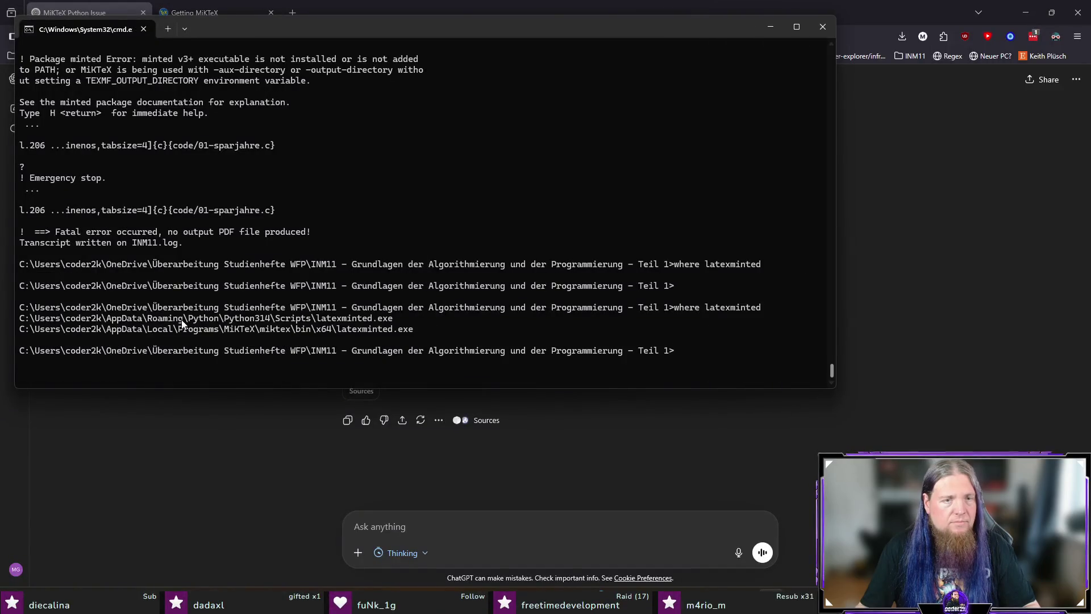
drag(26, 310, 418, 331)
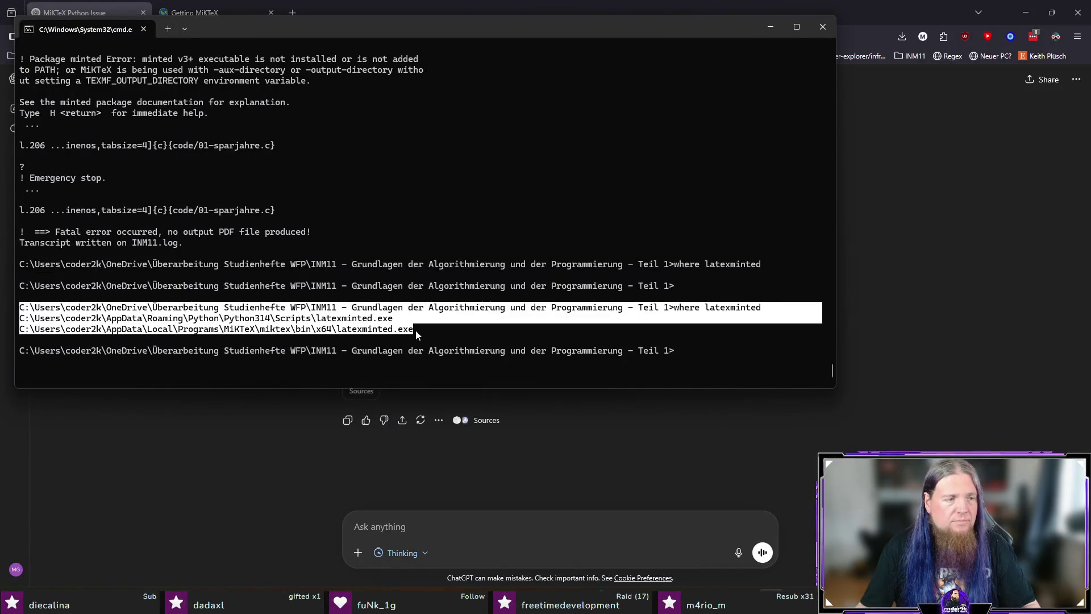
key(ctrl+c)
- Send ChatGPT the where-latexminted output in a code block, noting compilation still fails, with INM11.log attached
click(428, 529)
text(After )
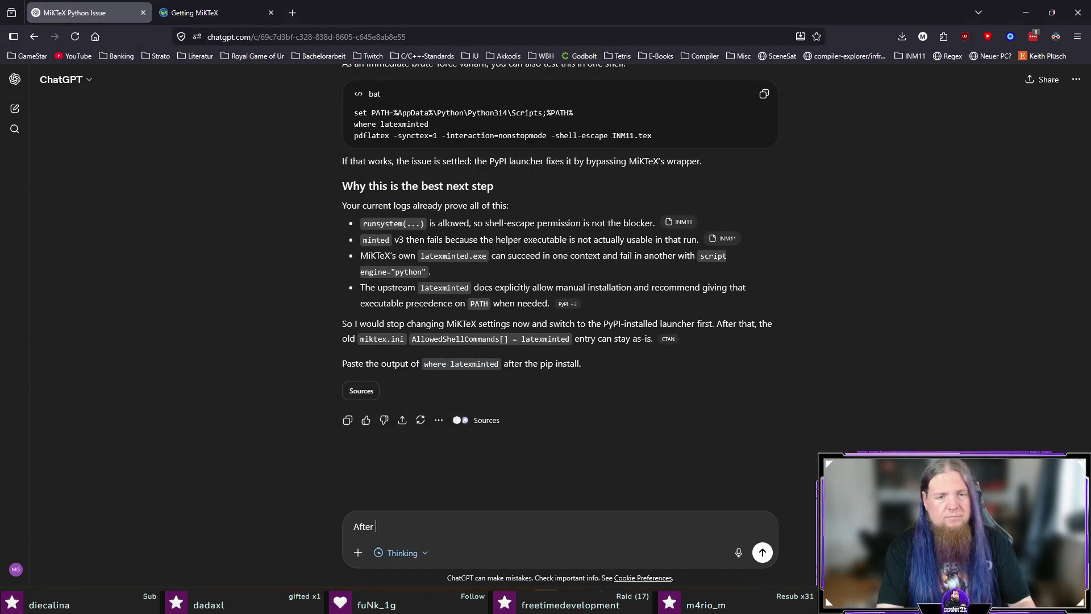
text(installing it, I see this:)
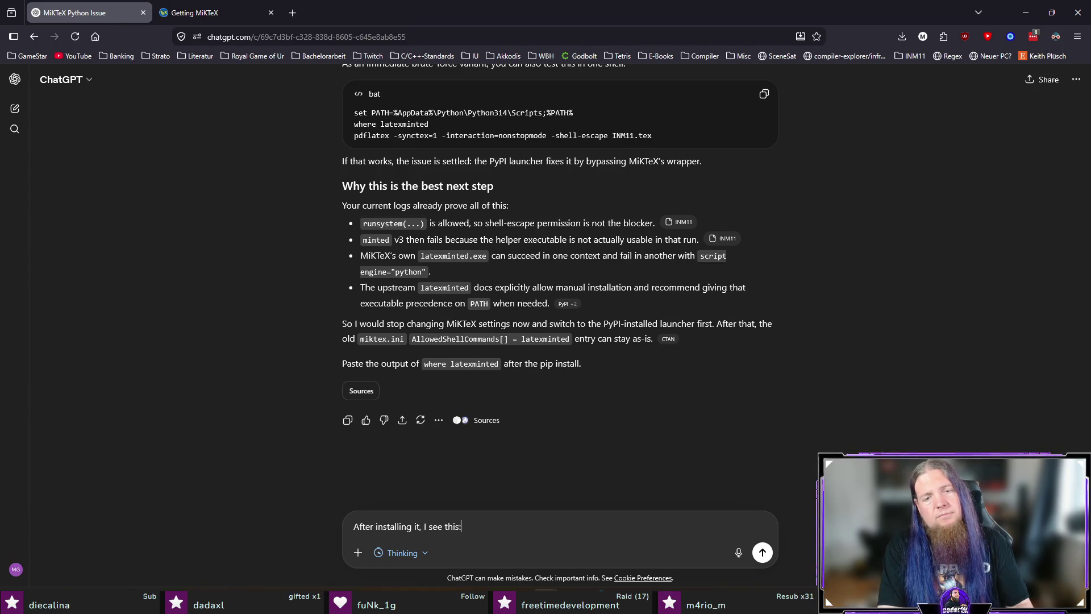
key(shift+Return)
key(shift+Return)
text(```)
key(shift+Return)
key(ctrl+v)
key(shift+Return)
text(``)
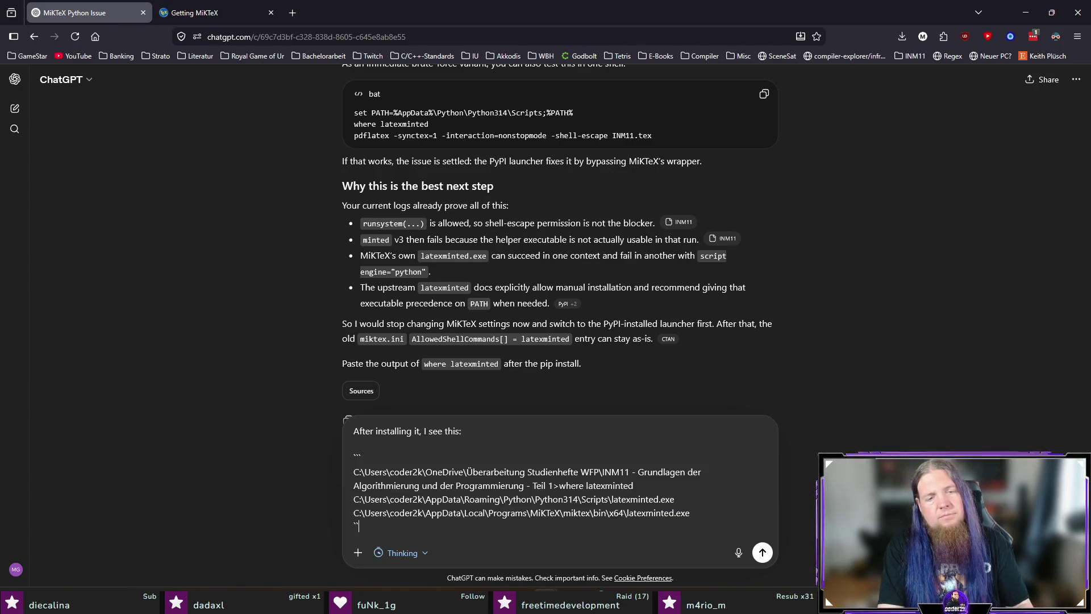
text(`)
key(shift+Return)
key(shift+Return)
text(Howev)
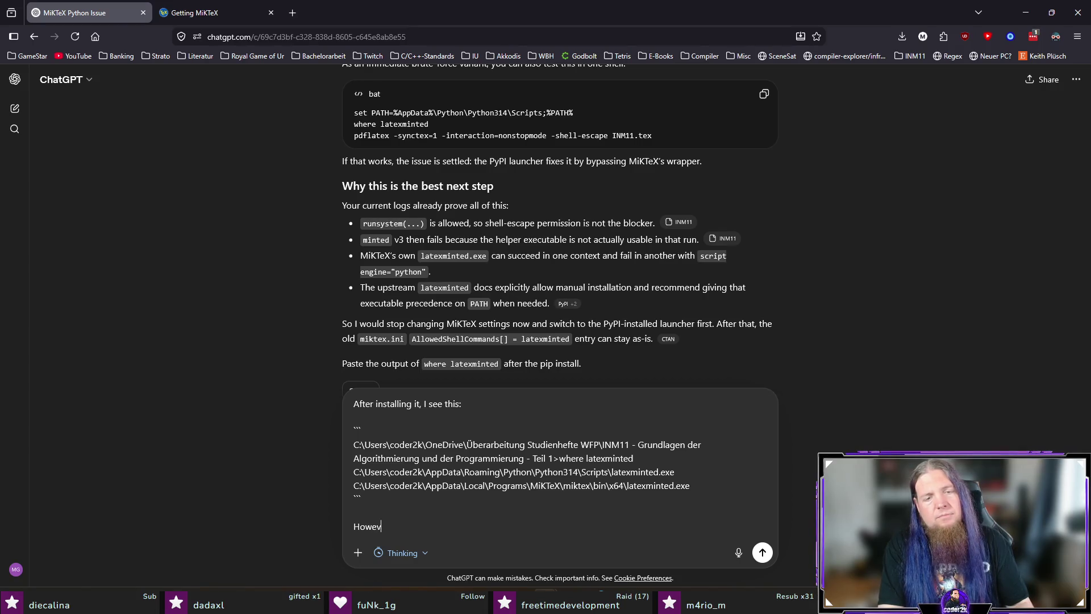
text(er, compilation still fails.)
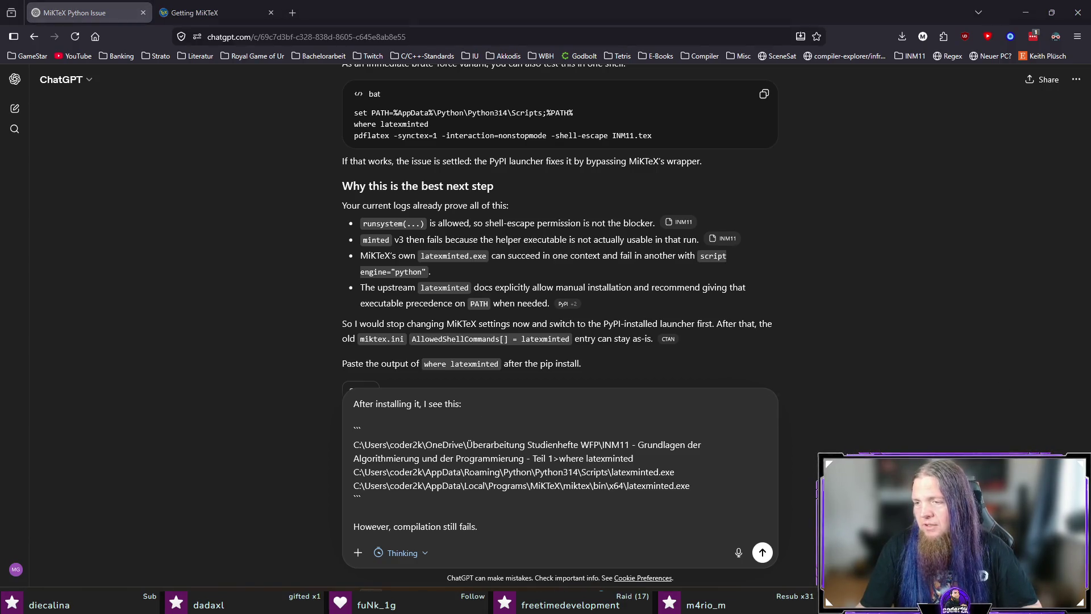
drag(1090, 491, 600, 492)
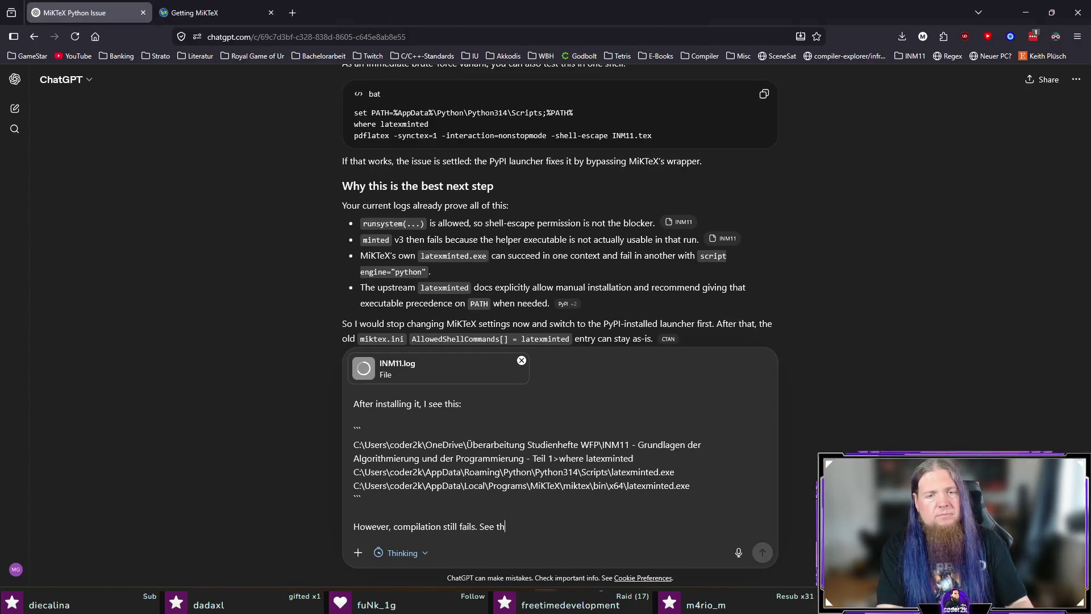
text(logs.)
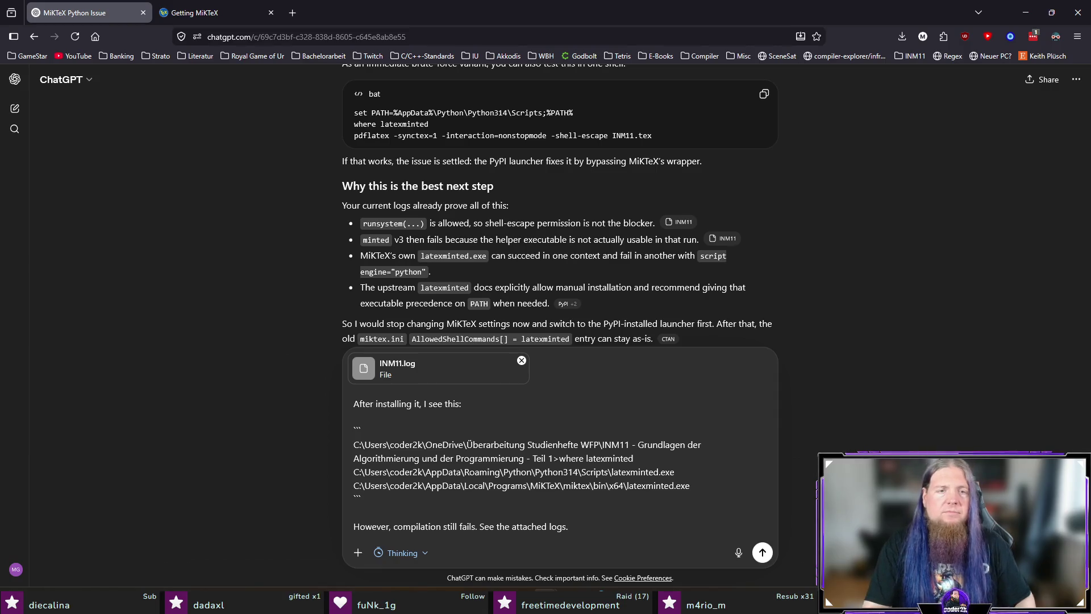
key(Return)
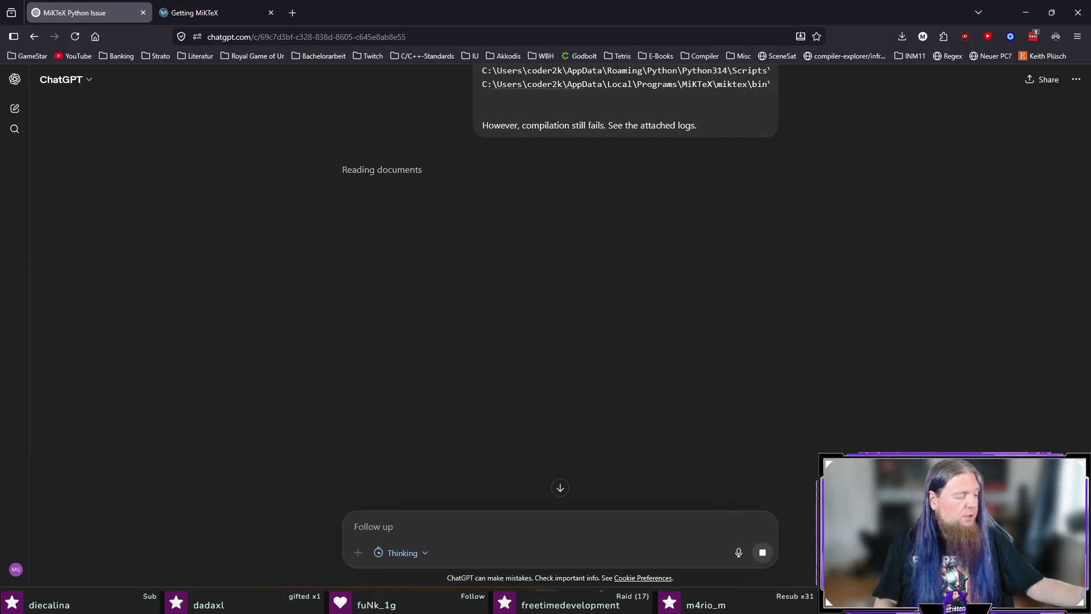